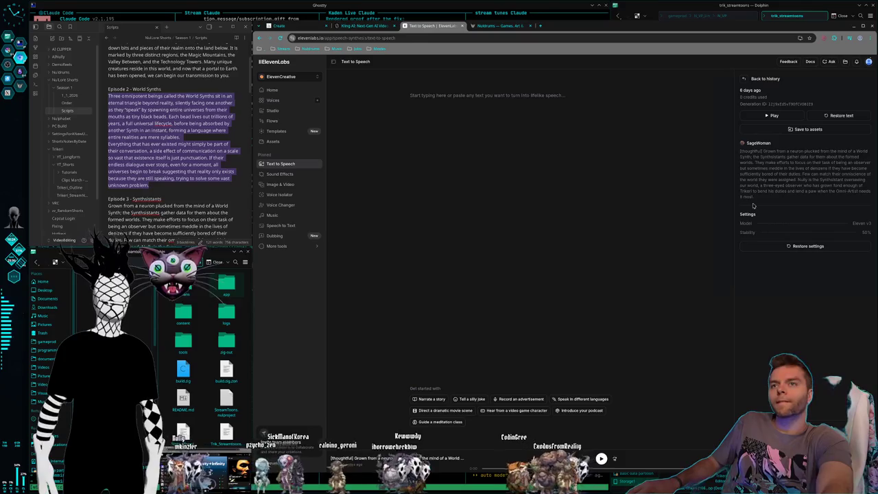
# - Paste the earlier thoughtful Synth prompt into the speech editor and respell the name as 'Trickery'
pyautogui.moveTo(850, 199); pyautogui.dragTo(738, 154)
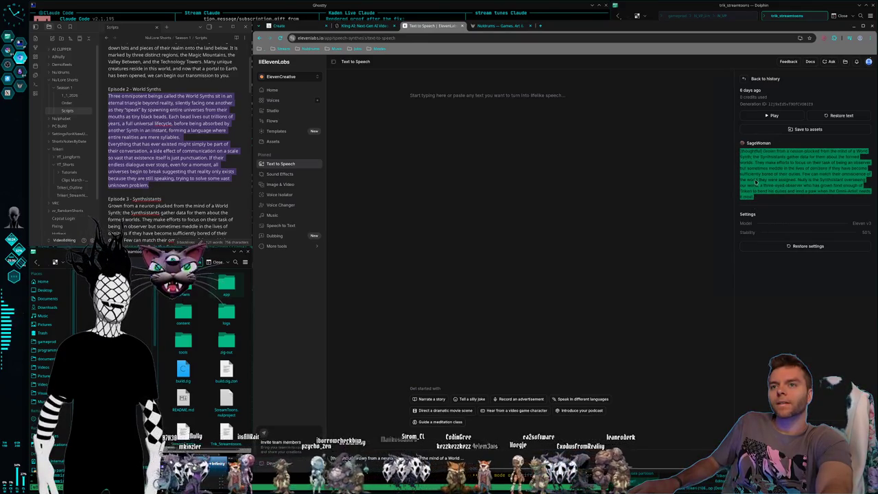
pyautogui.click(435, 96)
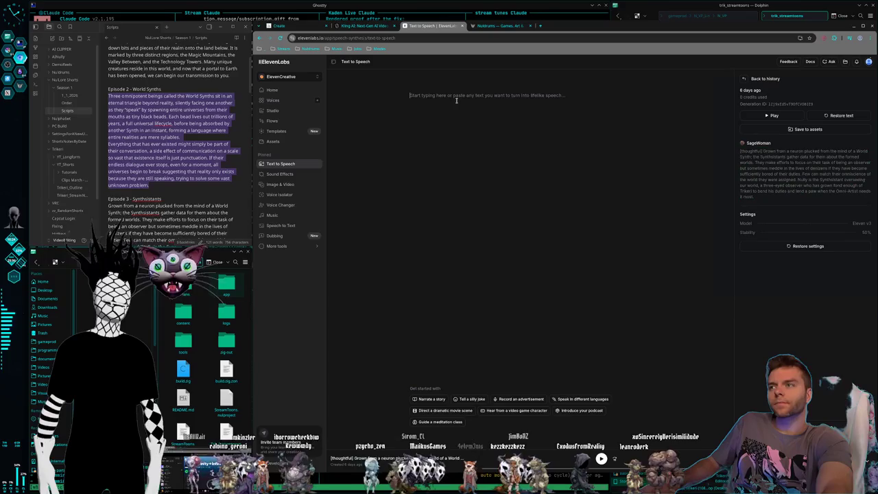
pyautogui.write('[thoughtful] Grown from a neuron plucked from the mind of a World Synth; the Synthsistants gather data for them about the formed worlds. They make efforts to focus on their task of being an observer but sometimes meddle in the lives of denizens if they have become sufficiently bored of their duties. Few can match their omniscience of the world they were assigned. Nully is the Synthsistant overseeing our world, a three-eyed observer who has grown fond enough of Trikeri to bend his duties and lend a paw when the Omni-Artist needs it most.')
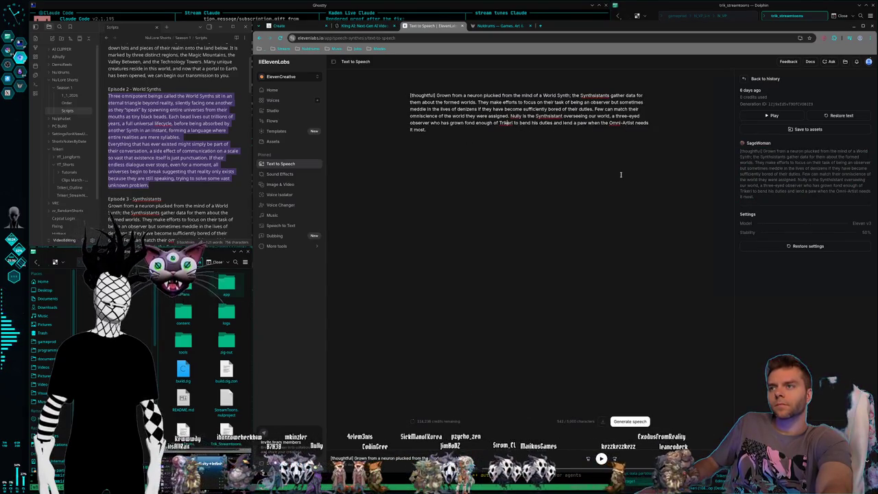
pyautogui.write('cked')
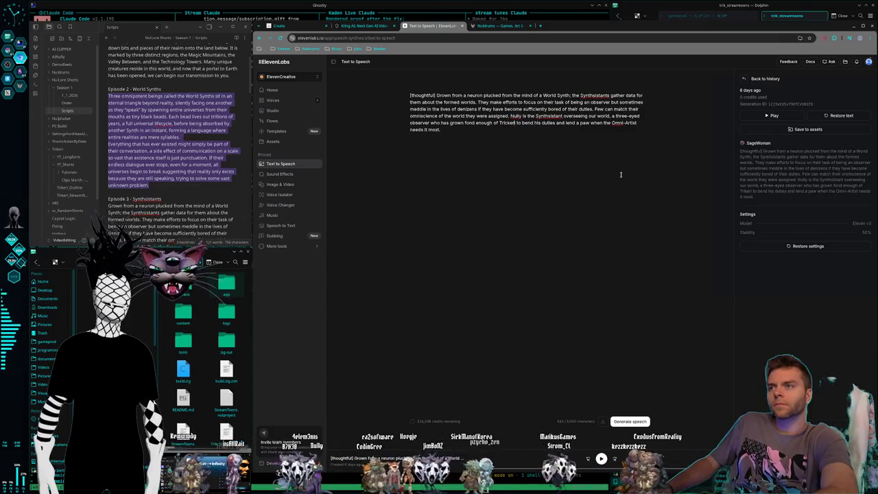
pyautogui.press('BackSpace')
pyautogui.write('y')
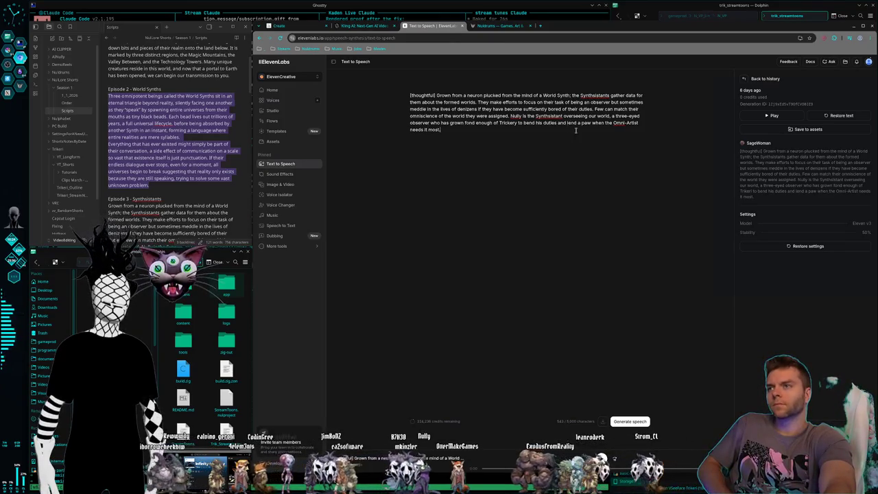
# - Choose the SageWoman voice in Settings and leave the model on Eleven Multilingual v2
pyautogui.click(742, 80)
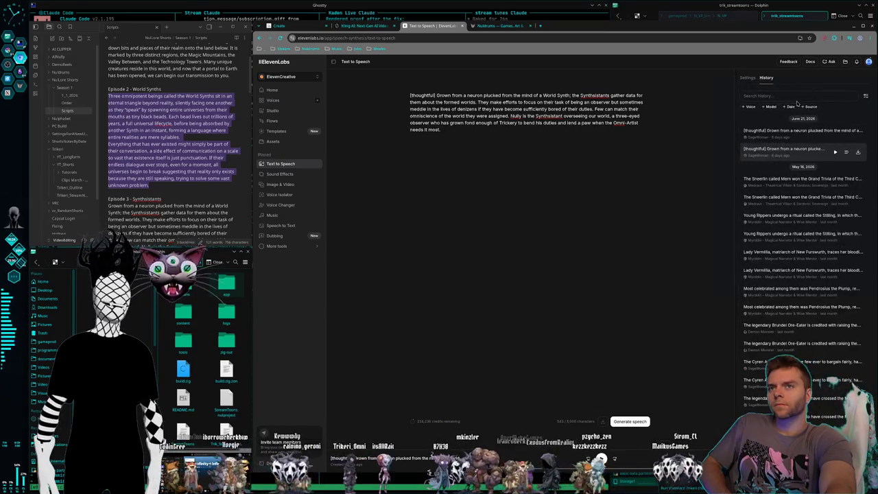
pyautogui.click(747, 79)
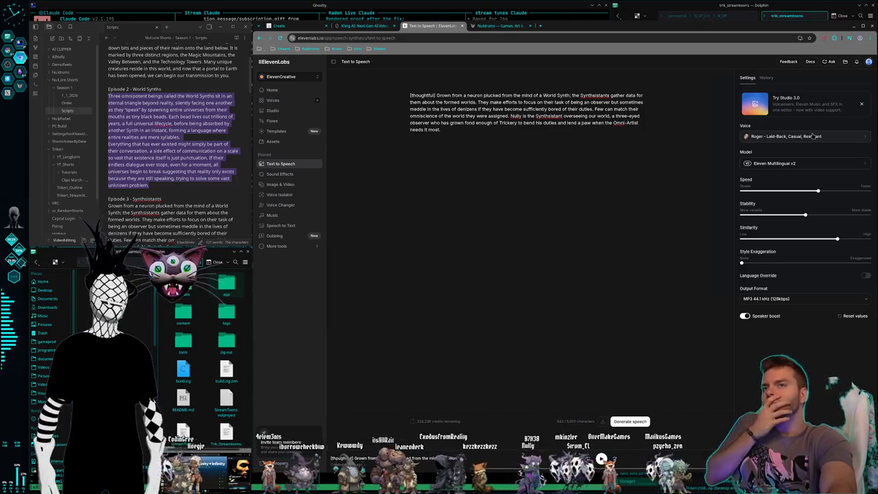
pyautogui.click(811, 137)
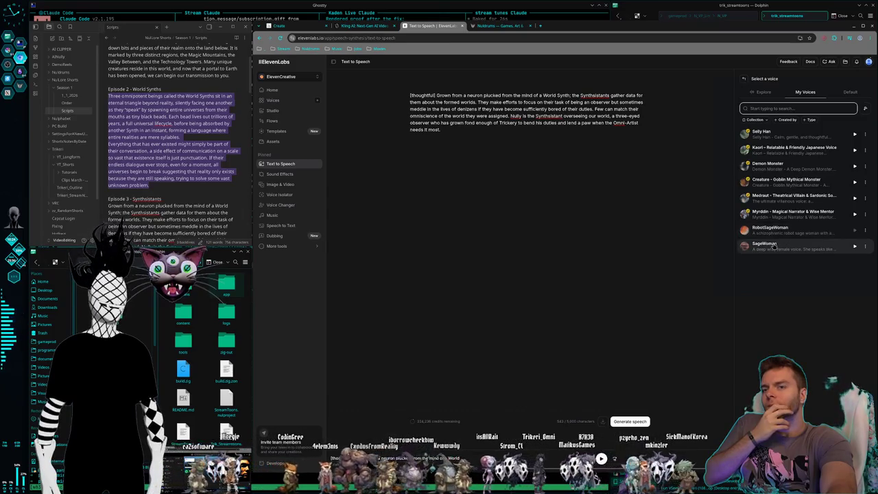
pyautogui.click(773, 245)
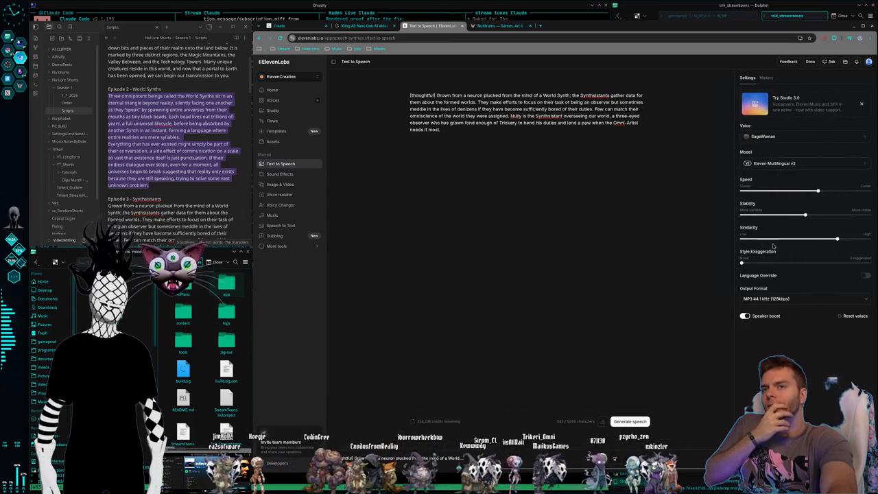
pyautogui.click(808, 163)
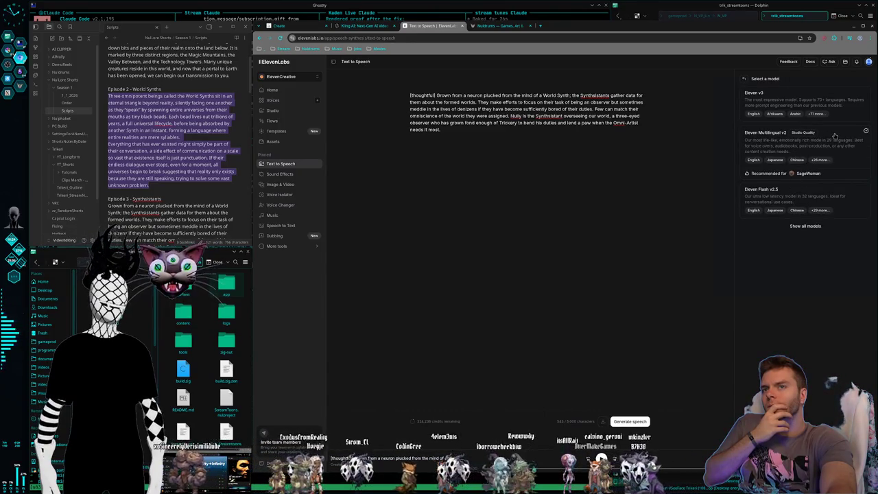
pyautogui.click(743, 78)
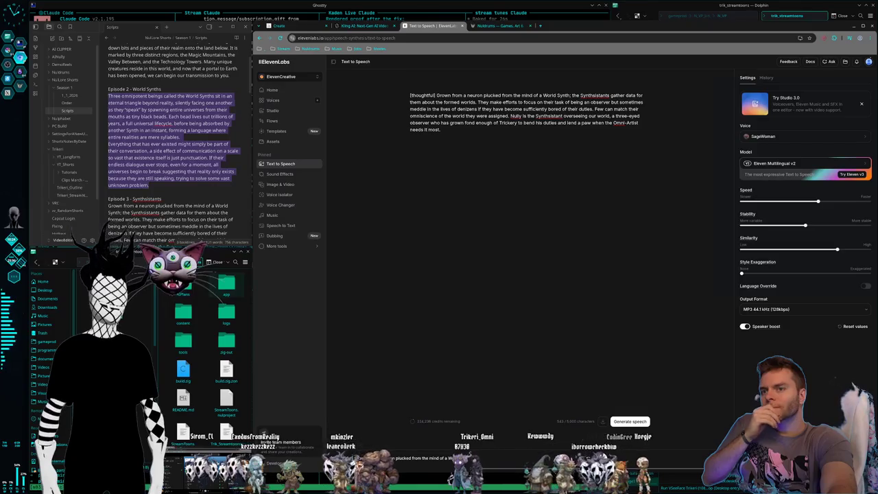
# - Set output to MP3 44.1 kHz 192kbps and switch to the Eleven v3 model when generating
pyautogui.click(806, 309)
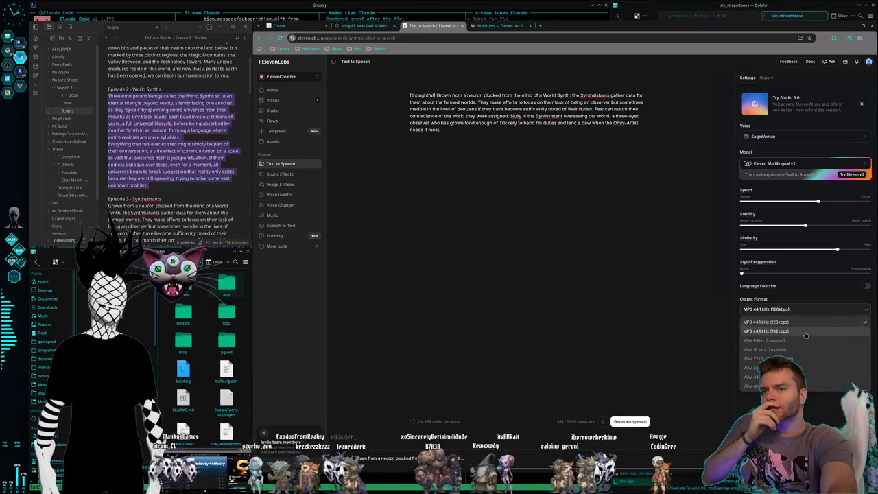
pyautogui.click(774, 335)
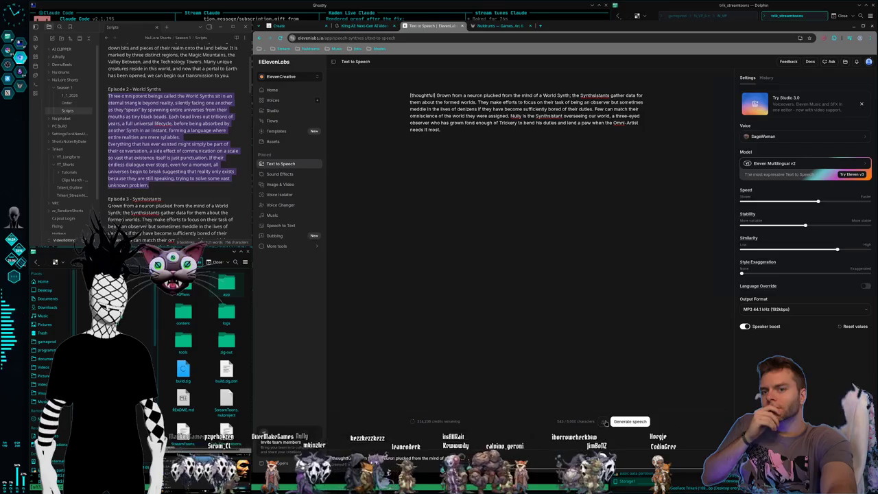
pyautogui.click(629, 421)
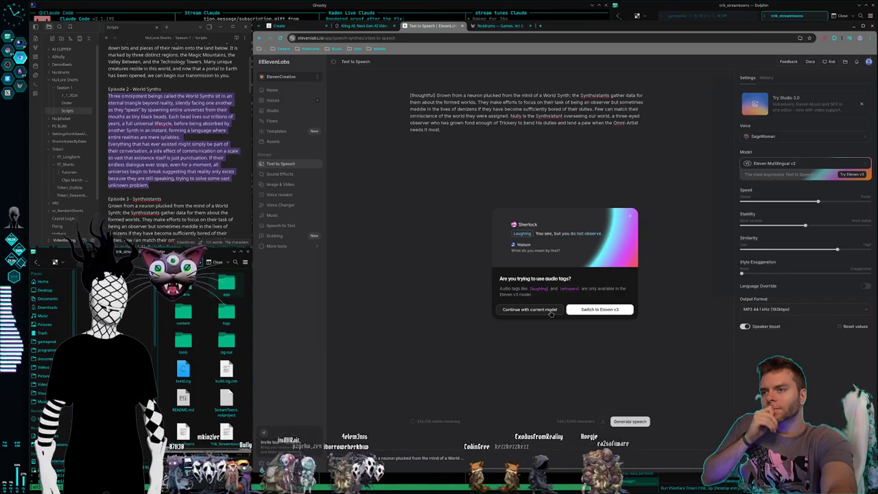
pyautogui.click(615, 309)
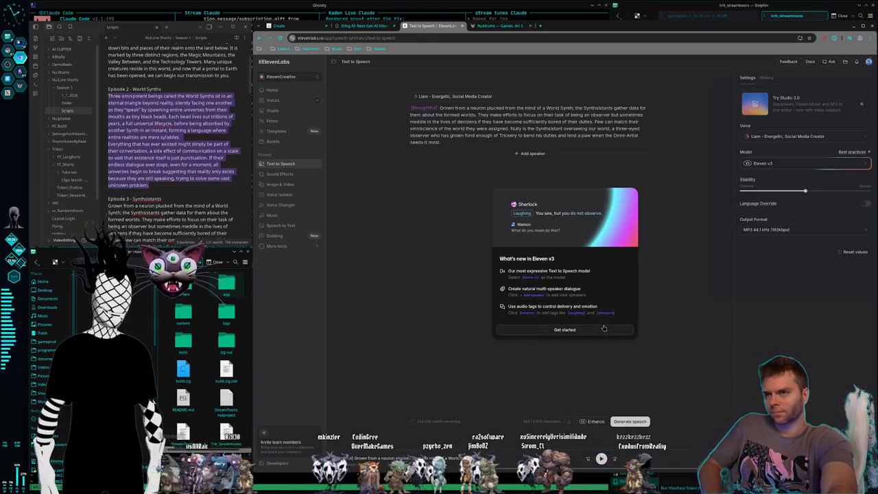
pyautogui.click(604, 328)
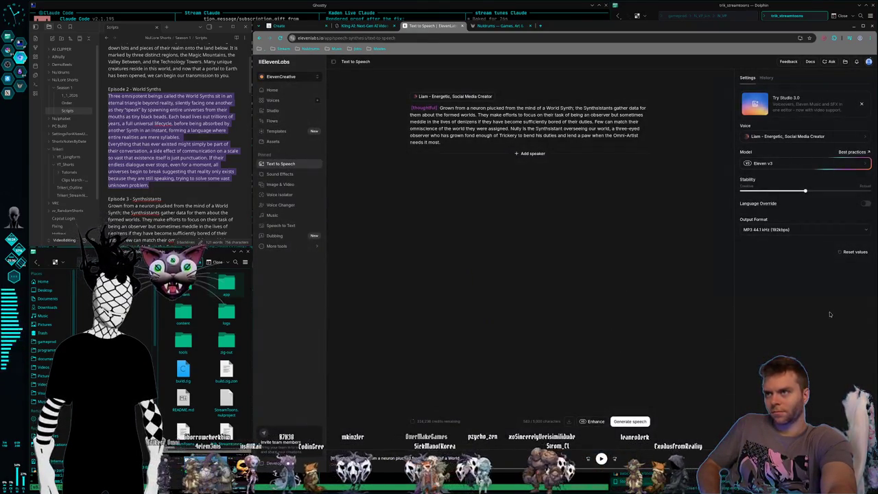
pyautogui.click(788, 136)
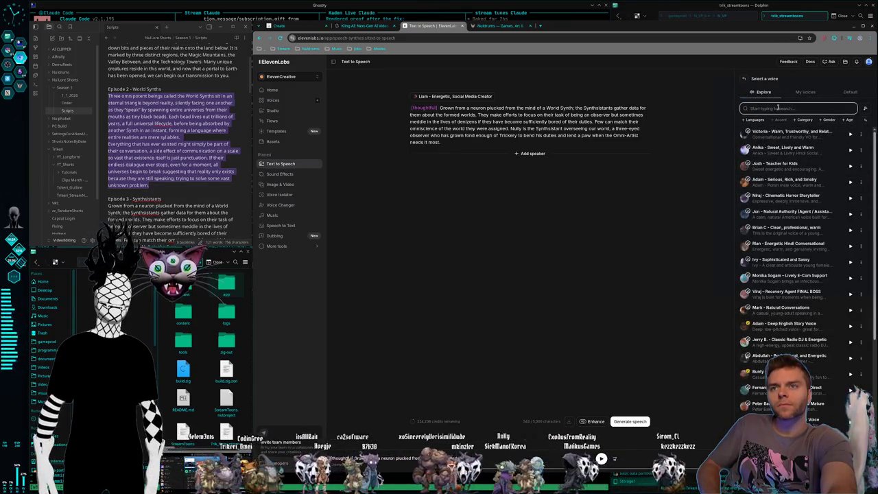
# - Pick SageWoman from My Voices and generate speech for the thoughtful paragraph
pyautogui.click(806, 91)
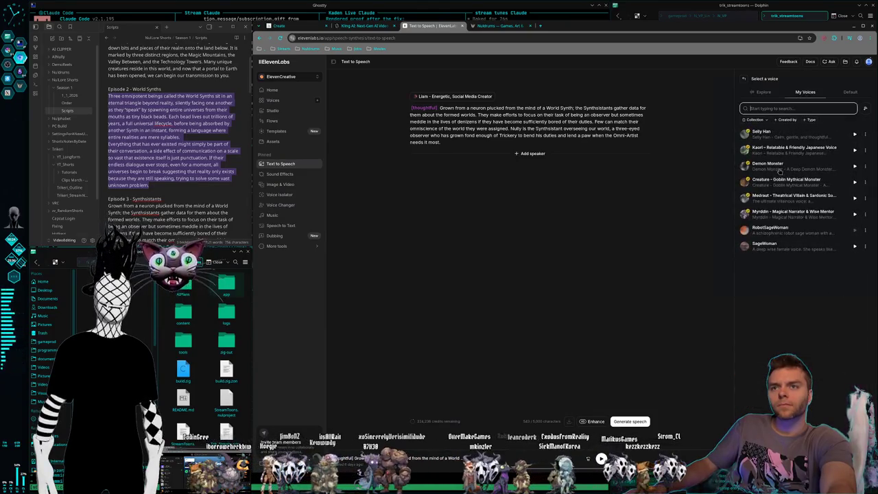
pyautogui.click(765, 246)
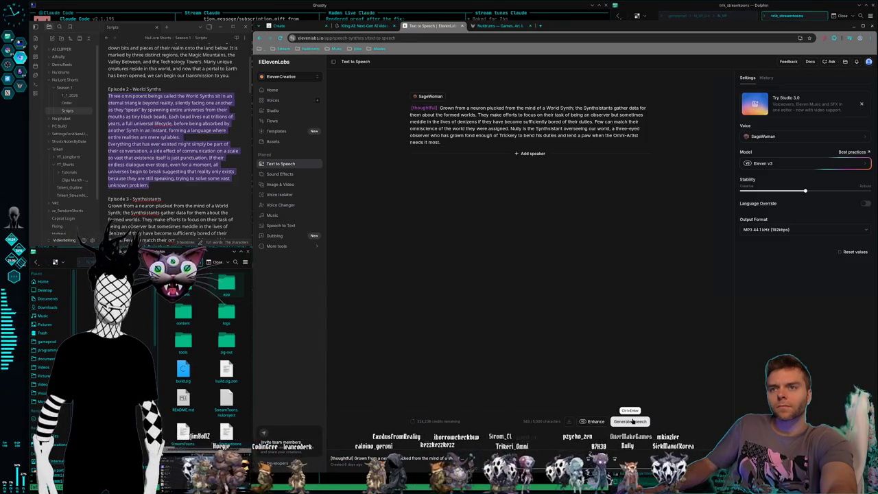
pyautogui.click(633, 421)
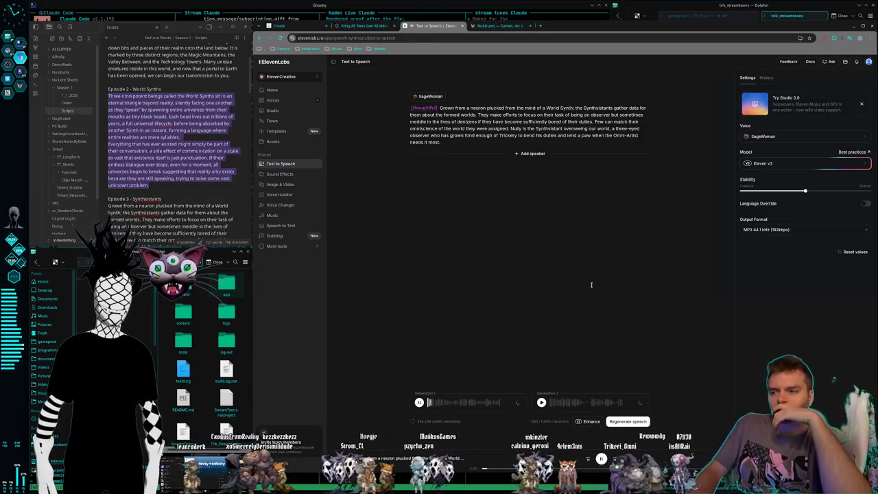
# - Review the first take, generate another take of the paragraph, and play Generation 2
pyautogui.click(419, 402)
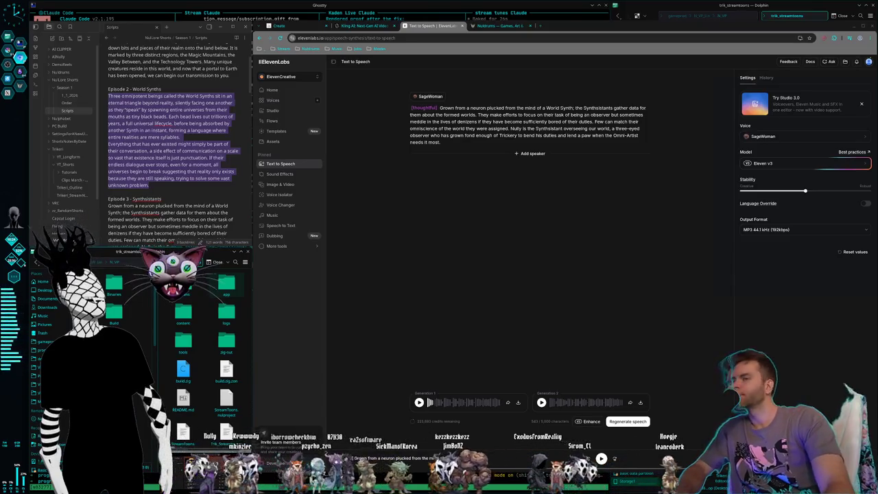
pyautogui.click(455, 121)
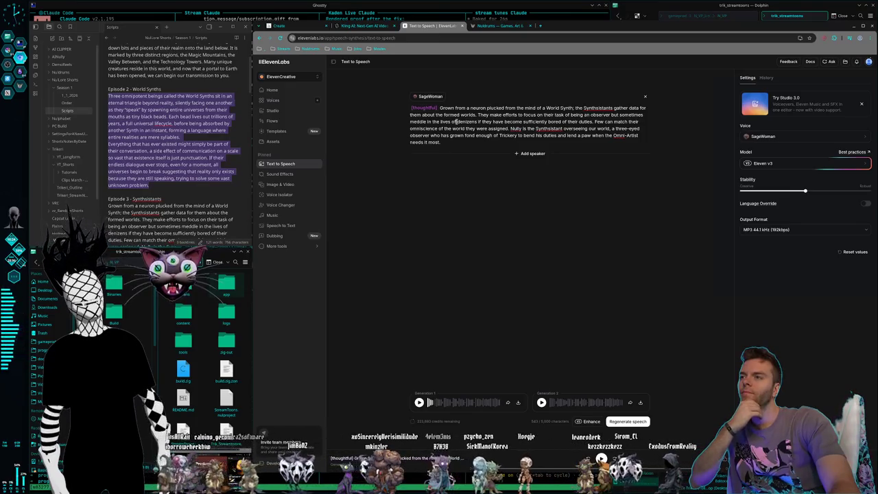
pyautogui.click(418, 402)
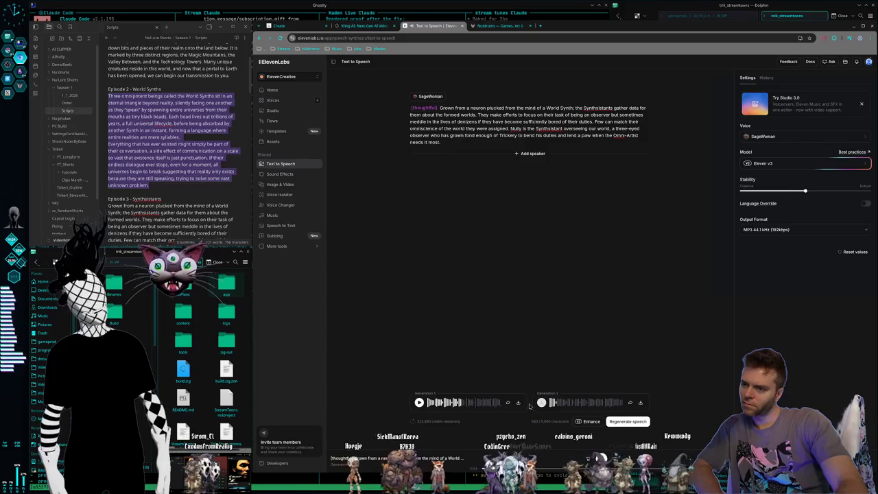
pyautogui.click(419, 403)
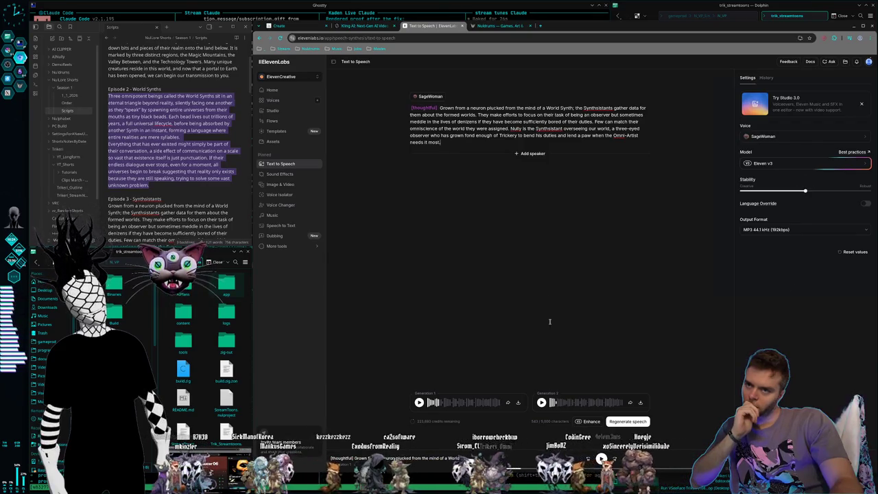
pyautogui.click(624, 422)
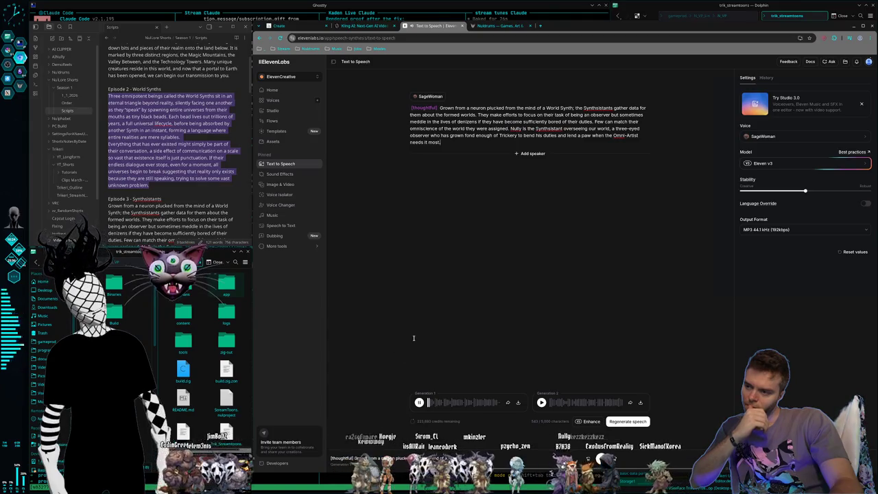
pyautogui.click(419, 403)
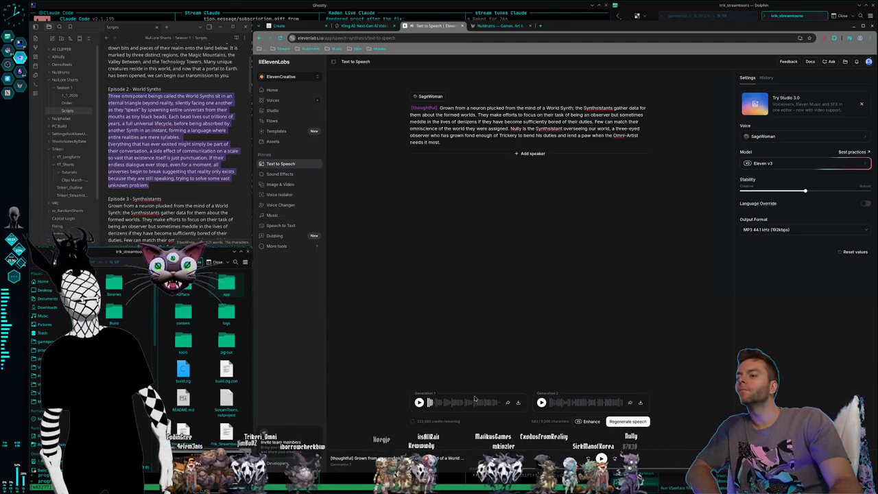
pyautogui.click(542, 403)
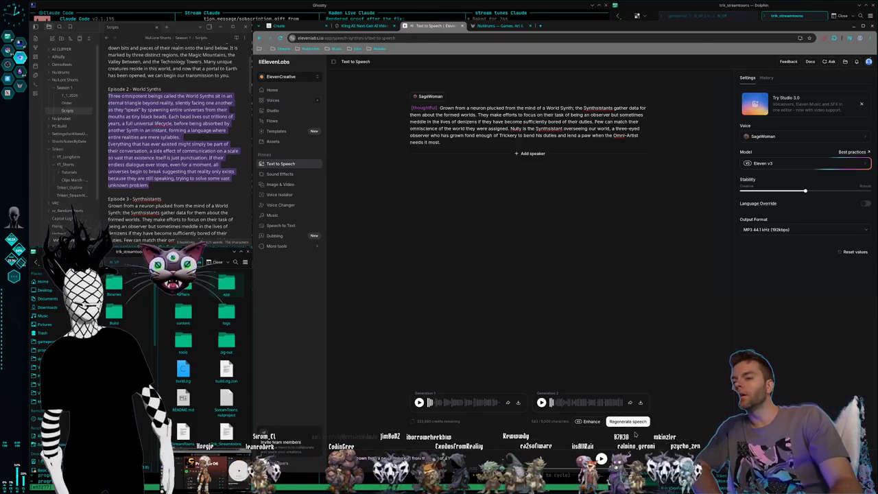
# - Regenerate the [thoughtful] paragraph, stop Generation 1, and begin deleting the [thoughtful] tag
pyautogui.click(627, 421)
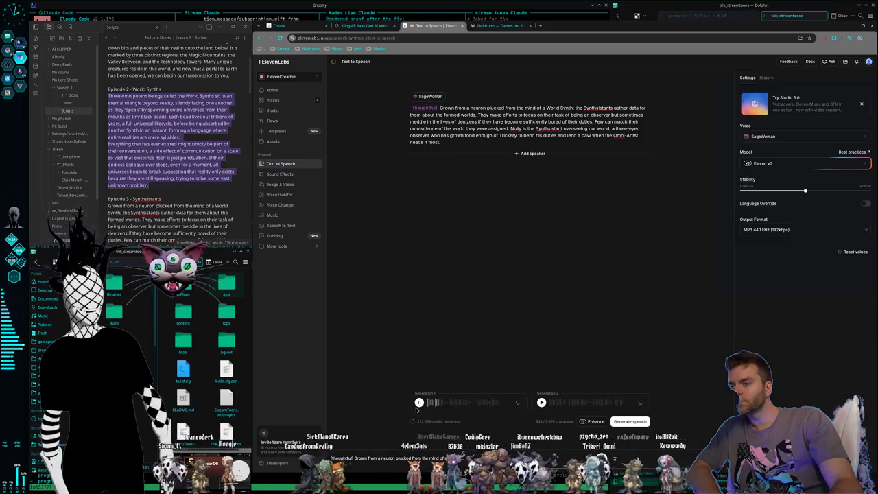
pyautogui.click(419, 403)
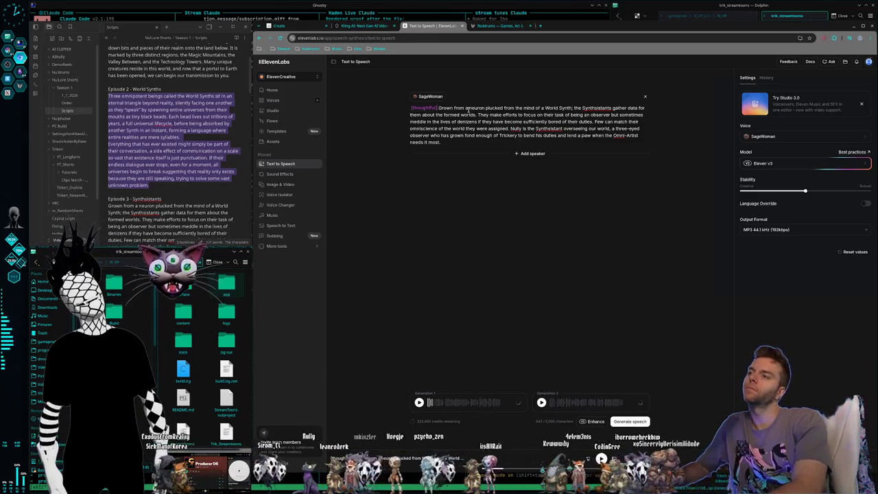
pyautogui.press('BackSpace')
pyautogui.press('BackSpace')
pyautogui.press('BackSpace')
pyautogui.press('BackSpace')
pyautogui.press('BackSpace')
pyautogui.press('BackSpace')
pyautogui.press('BackSpace')
pyautogui.press('BackSpace')
# - Replace the tag with [distant], preview Generation 1, and regenerate the speech
pyautogui.press('BackSpace')
pyautogui.press('BackSpace')
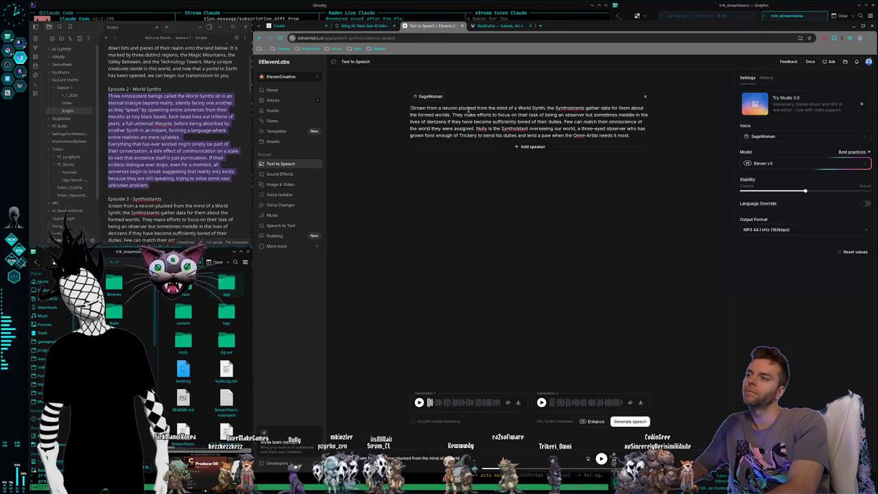
pyautogui.press('BackSpace')
pyautogui.press('BackSpace')
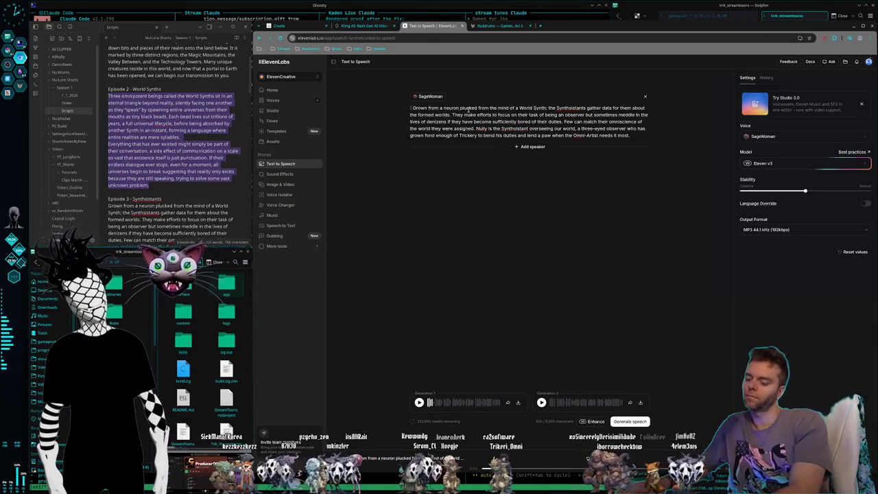
pyautogui.write('[distant]')
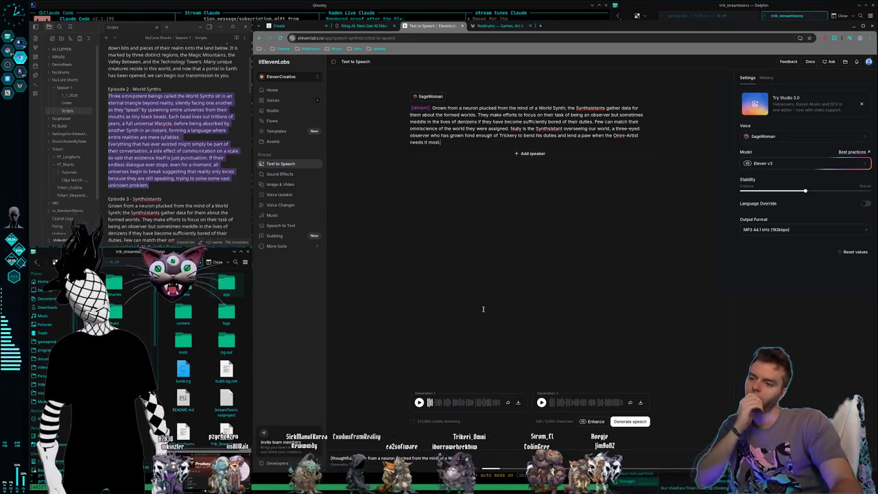
pyautogui.click(419, 402)
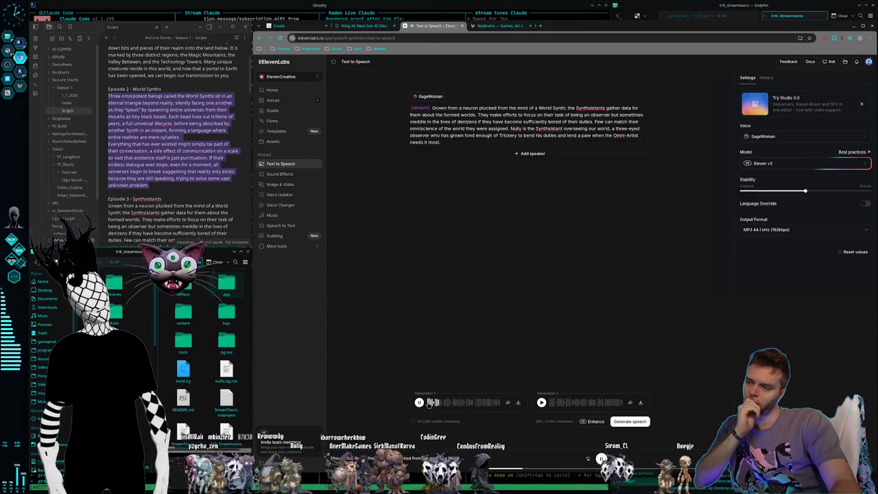
pyautogui.click(428, 403)
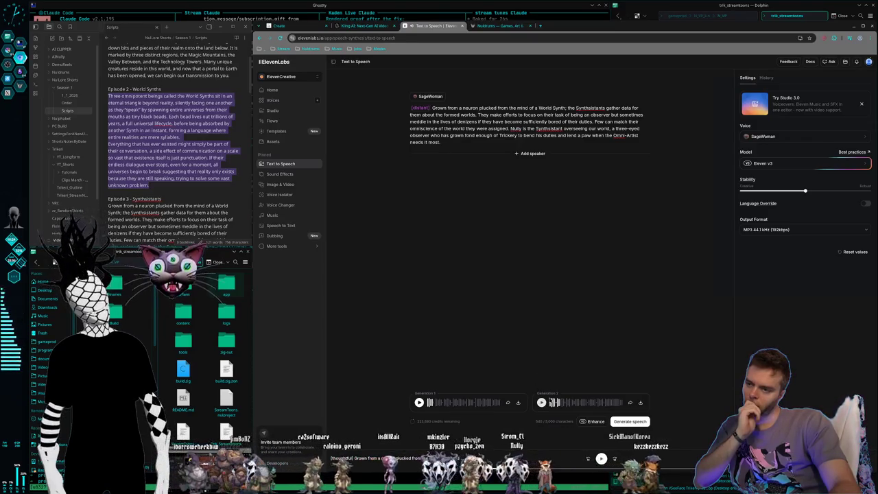
pyautogui.click(630, 421)
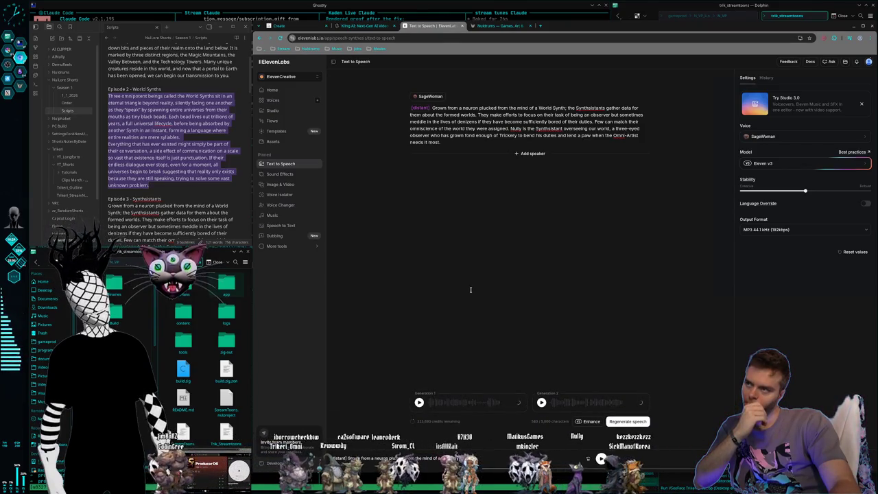
# - Preview the first [distant] take, then download the second generation
pyautogui.click(419, 403)
pyautogui.click(419, 402)
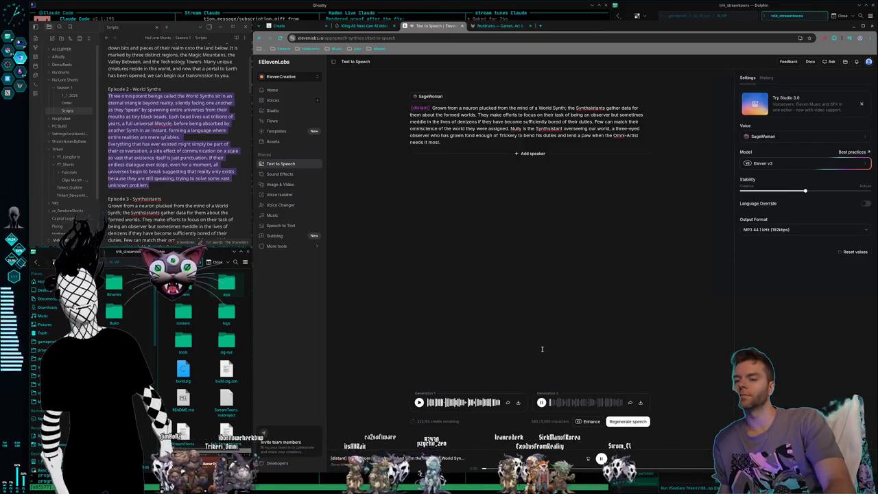
pyautogui.click(542, 403)
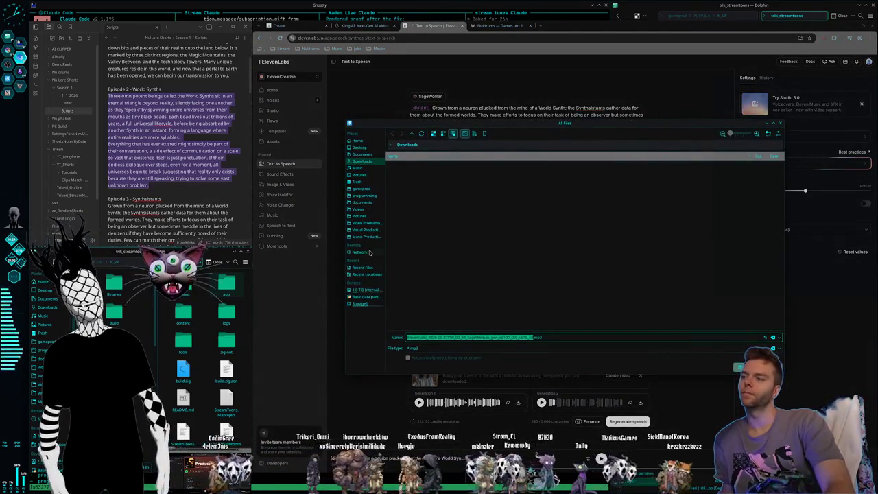
# - Save the take as Synthsistants_FullVocalTake2.mp3 in Storage1 > Video Productions > Nuldrums > CreatureShorts > Synthsistants
pyautogui.click(360, 303)
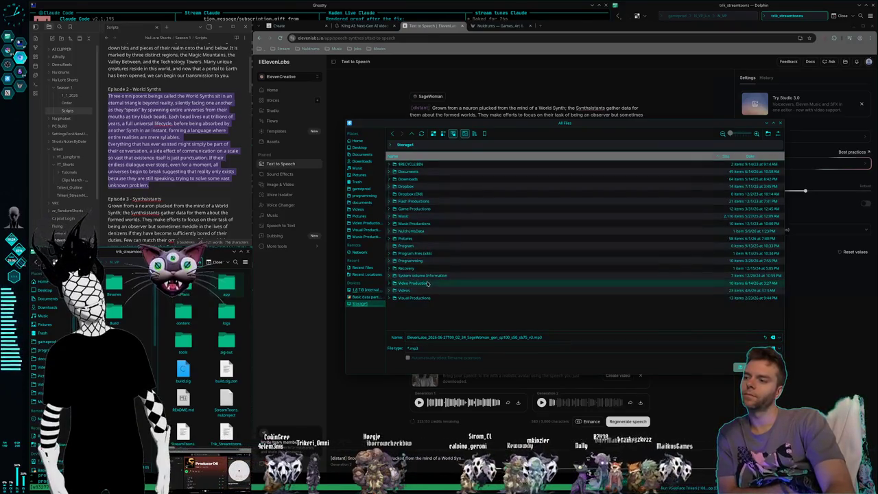
pyautogui.doubleClick(425, 282)
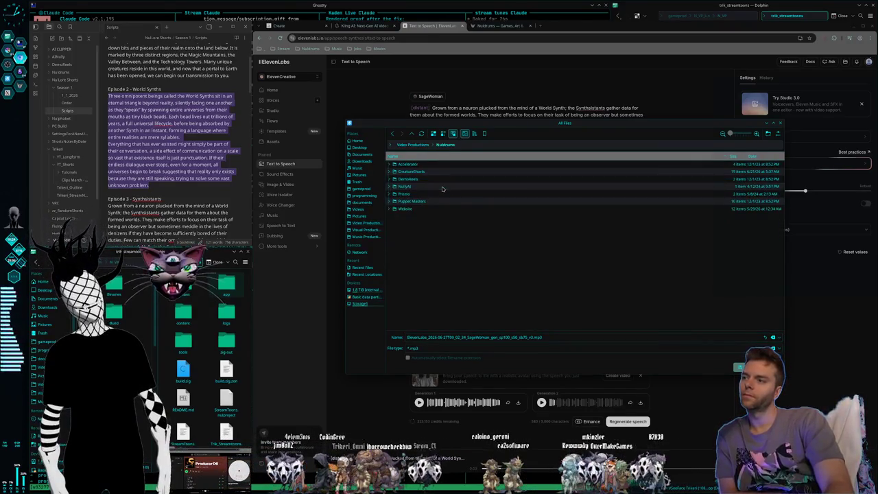
pyautogui.doubleClick(429, 172)
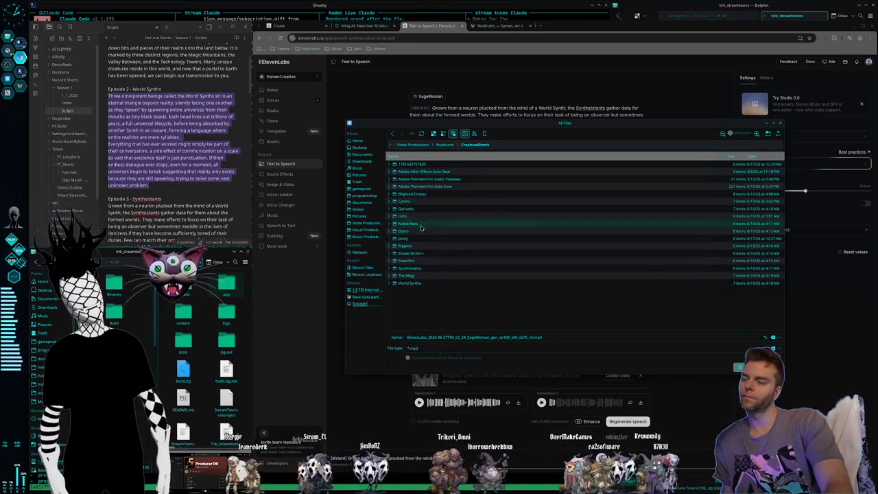
pyautogui.doubleClick(431, 267)
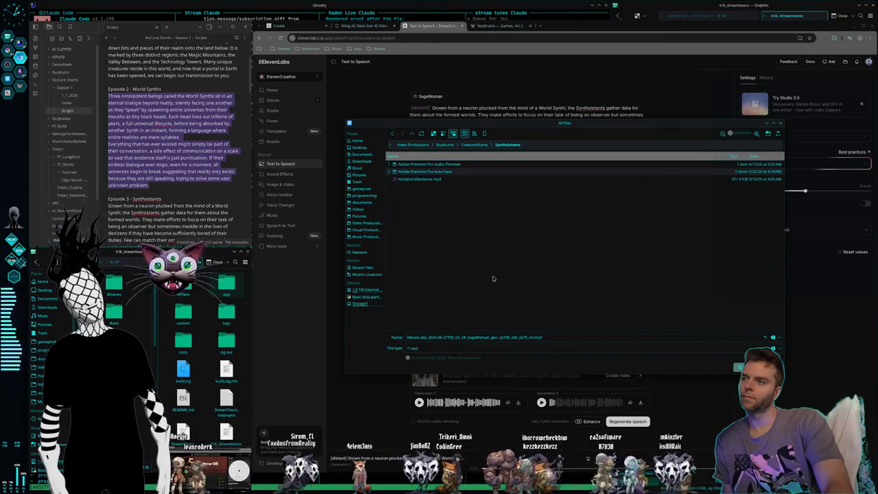
pyautogui.click(502, 337)
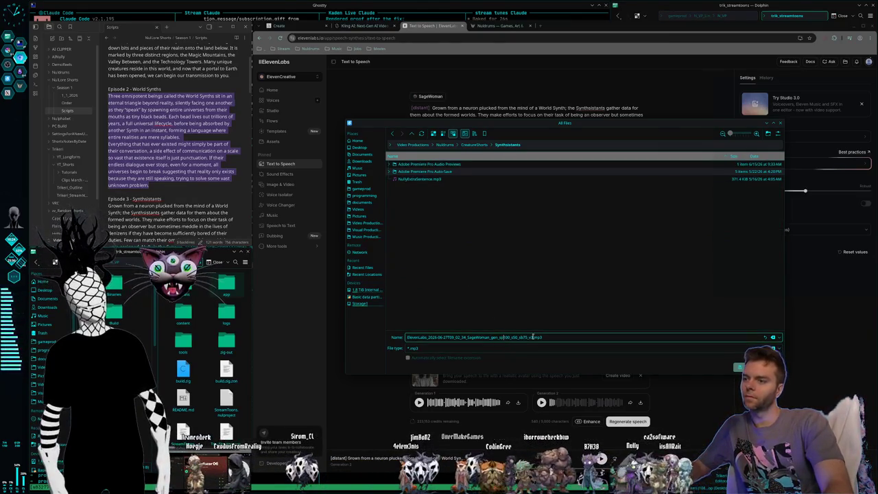
pyautogui.moveTo(533, 337); pyautogui.dragTo(334, 322)
pyautogui.press('BackSpace')
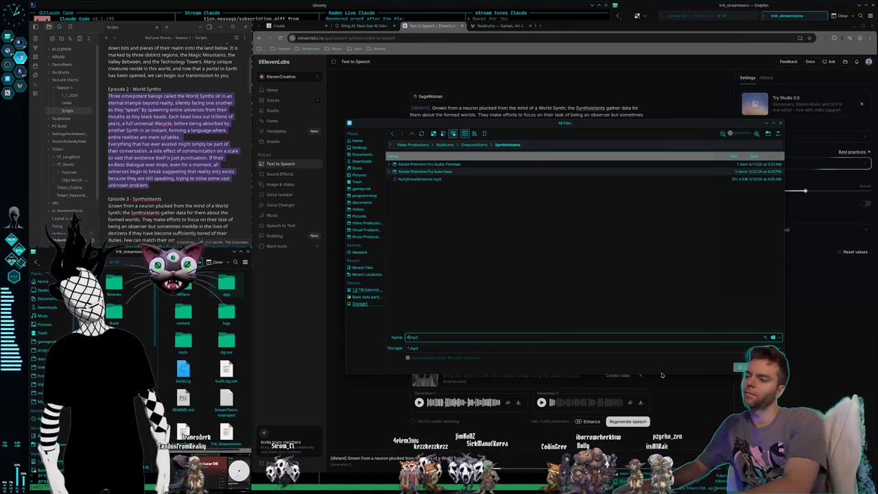
pyautogui.write('FullSyn')
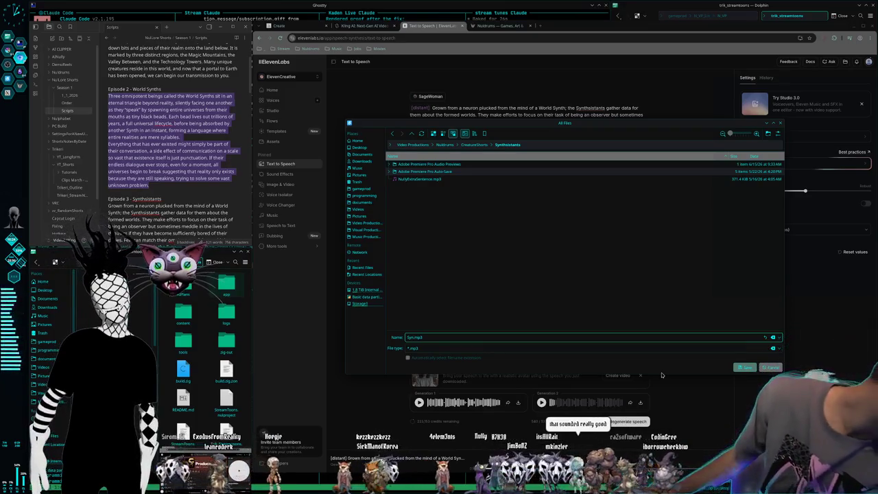
pyautogui.write('th')
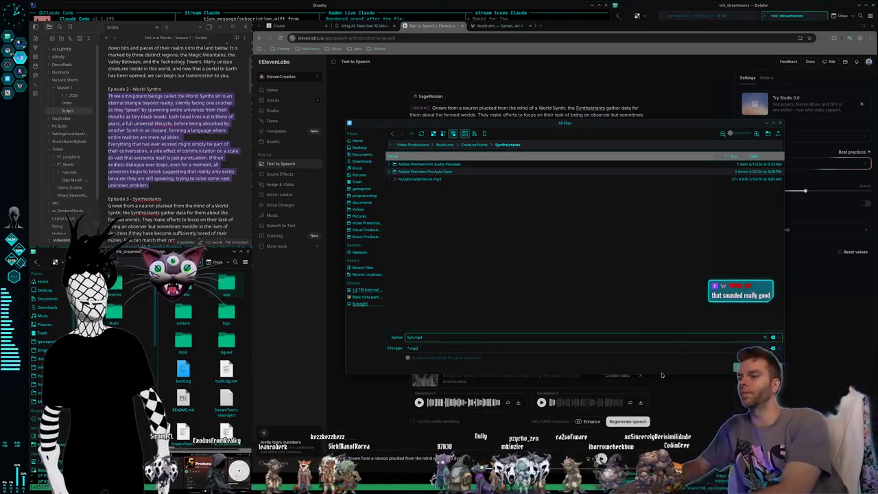
pyautogui.write('sistants')
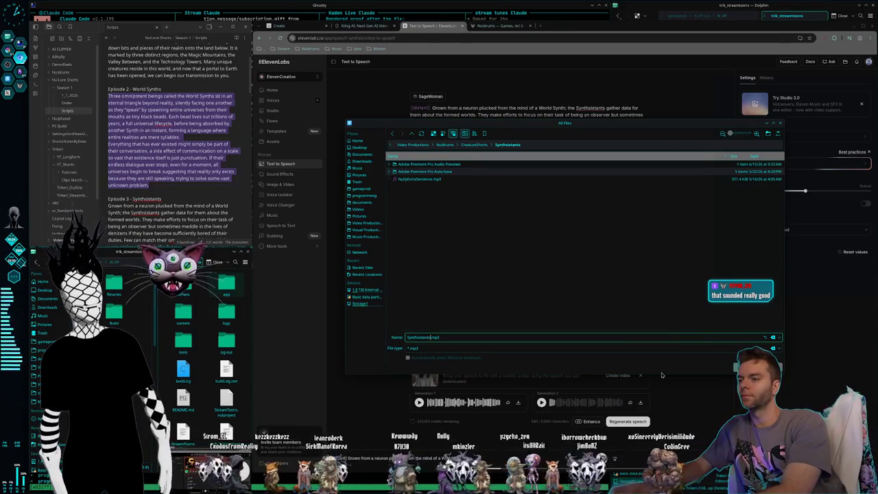
pyautogui.write('_FullVocalTake')
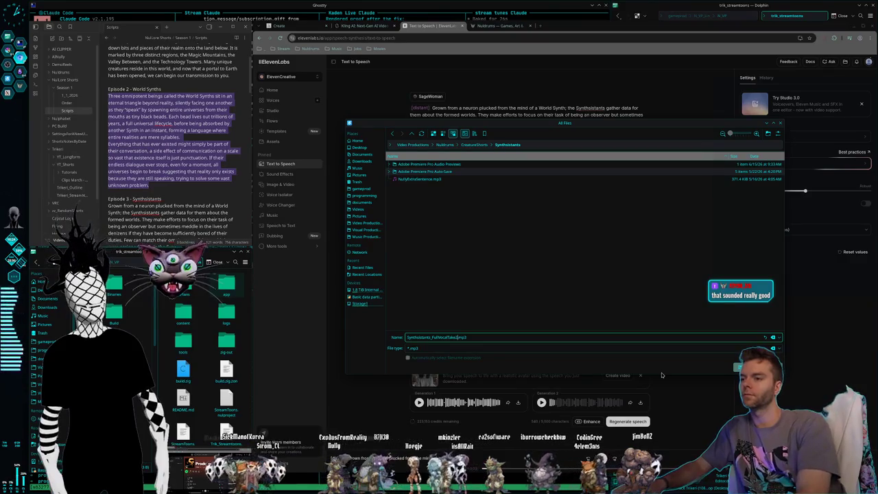
pyautogui.press('Return')
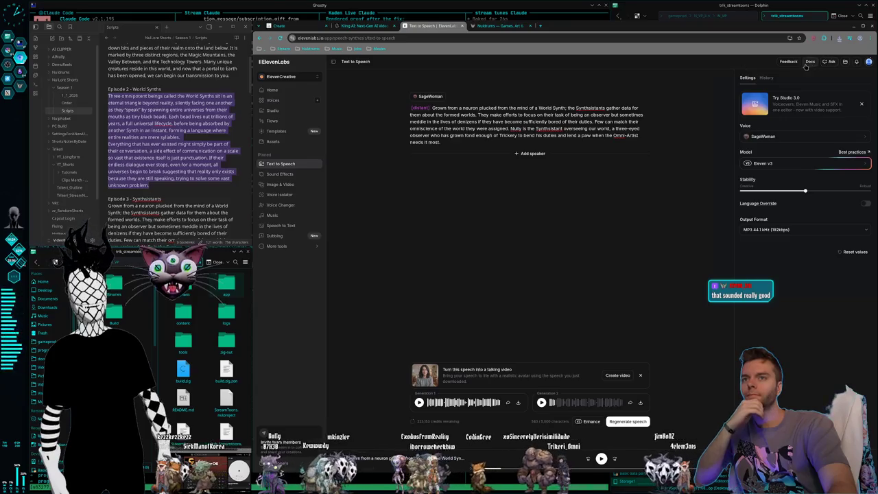
# - Replace the speech text with the copied Episode 4 Rippers paragraph
pyautogui.click(189, 204)
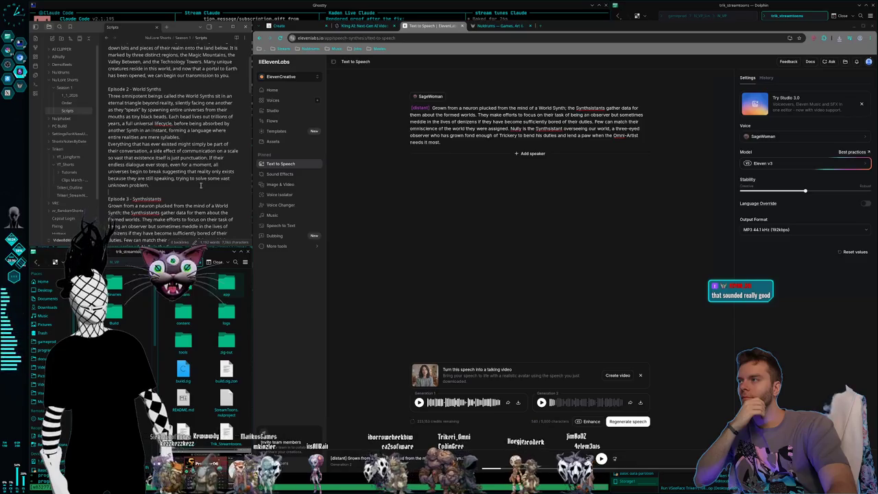
pyautogui.scroll(-4, 201, 185)
pyautogui.scroll(-4, 200, 185)
pyautogui.moveTo(172, 186); pyautogui.dragTo(108, 116)
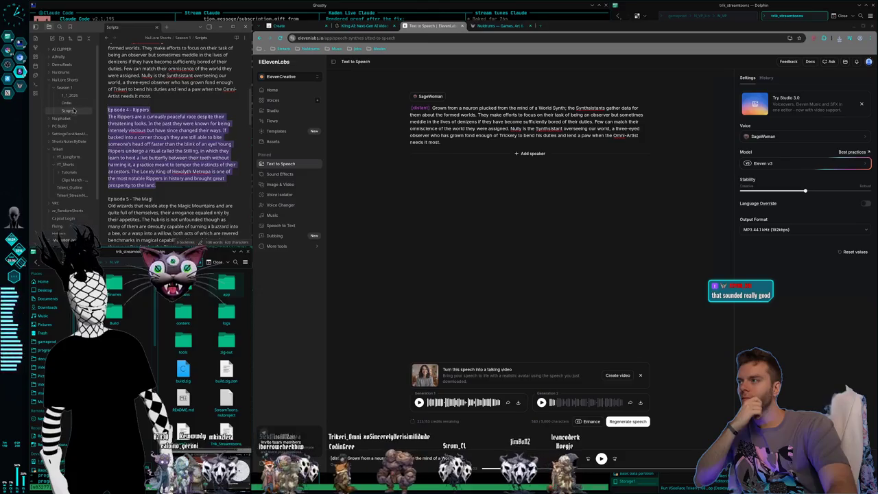
pyautogui.click(480, 140)
pyautogui.hotkey('ctrl', 'a')
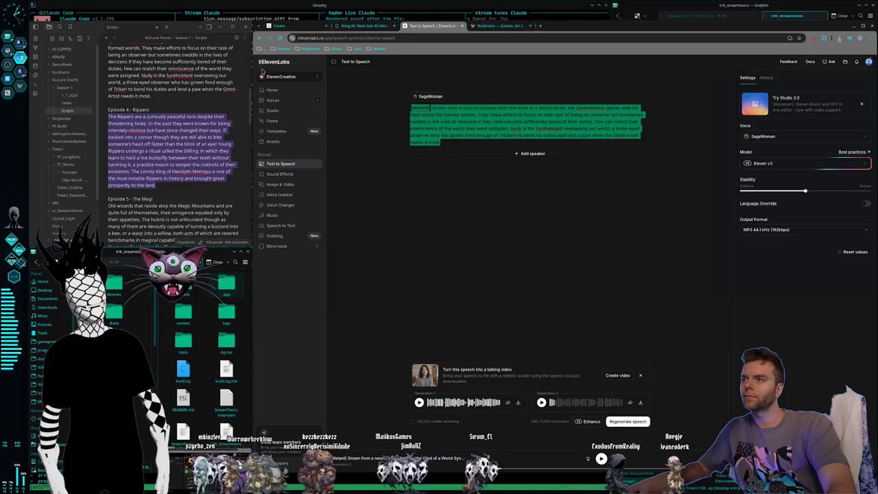
pyautogui.write("The Rippers are a curiously peaceful race despite their threatening looks. In the past they were known for being intensely vicious but have since changed their ways. If backed into a corner though they are still able to bite someone's head off faster than the blink of an eye! Young Rippers undergo a ritual called the Stilling, in which they learn to hold a live butterfly between their teeth without harming it, a practice meant to temper the instincts of their ancestors. The Lonely King of Hexolyth Metropa is one of the most notable Rippers in history and brought great prosperity to the land.")
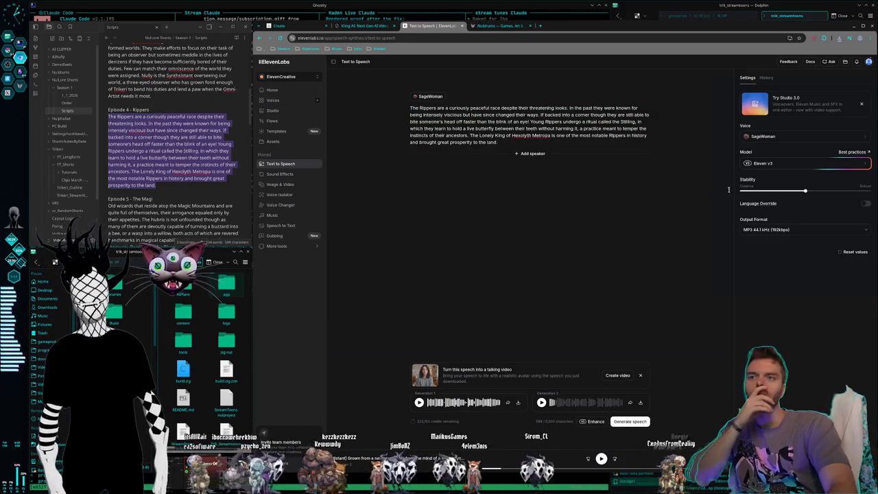
pyautogui.click(762, 136)
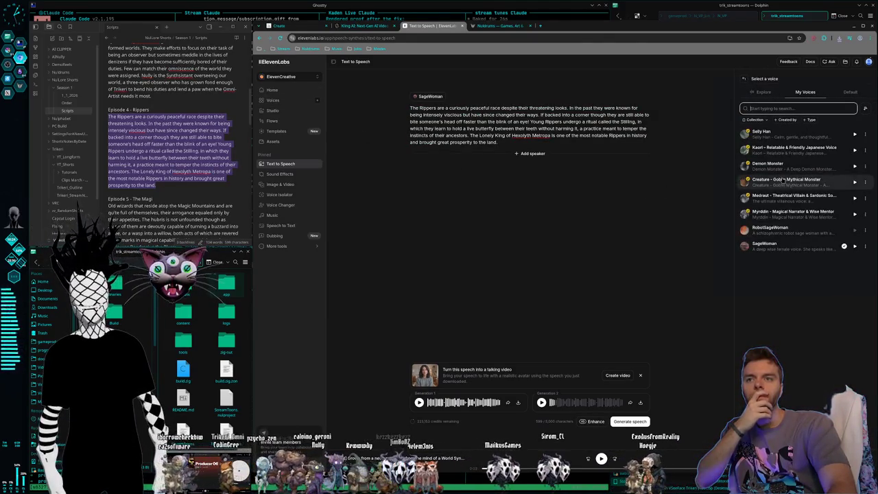
# - Preview the Myrddin – Magical Narrator voice from the voice list, stopping and replaying it
pyautogui.click(854, 167)
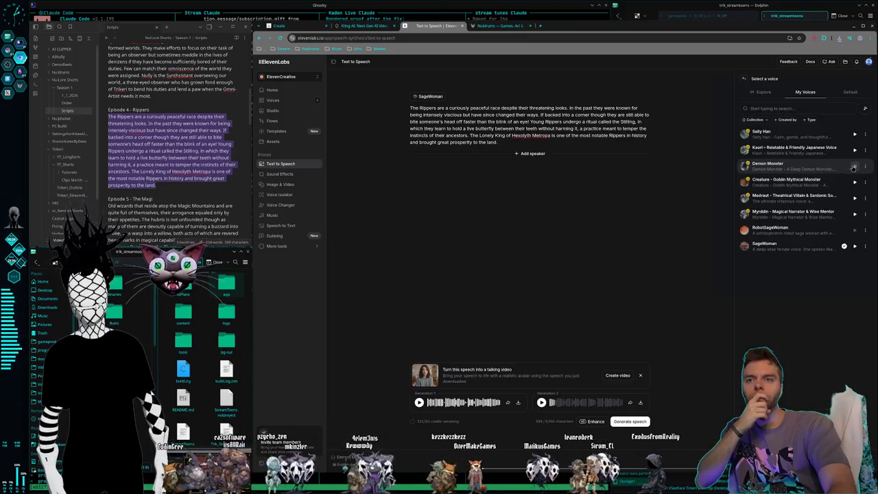
pyautogui.click(854, 214)
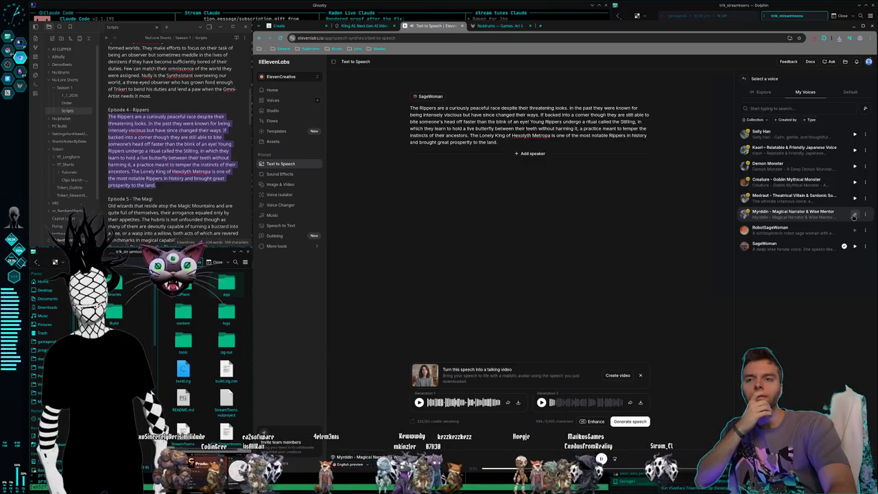
pyautogui.click(854, 214)
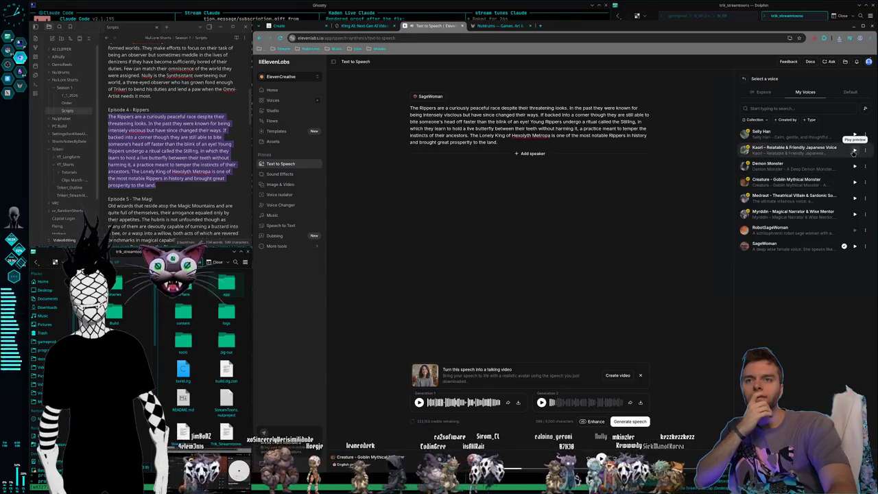
pyautogui.click(855, 214)
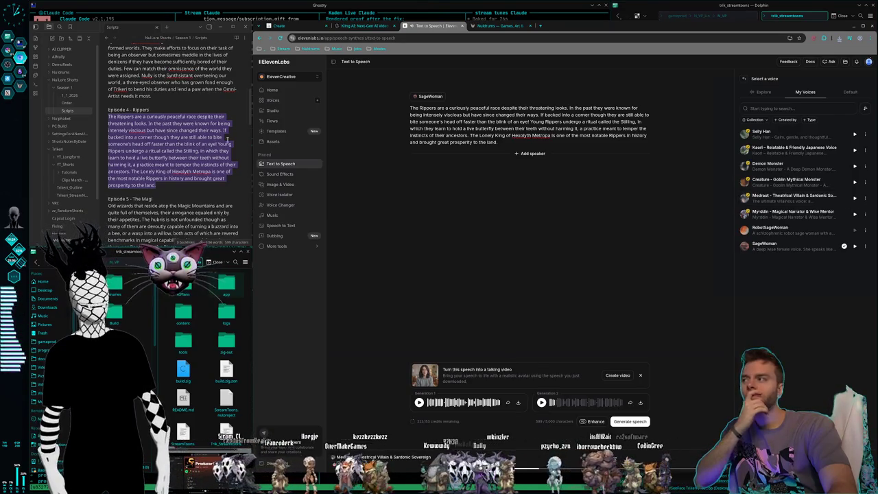
# - Glance at the Order note, then go back to the Scripts note and scroll down
pyautogui.click(62, 104)
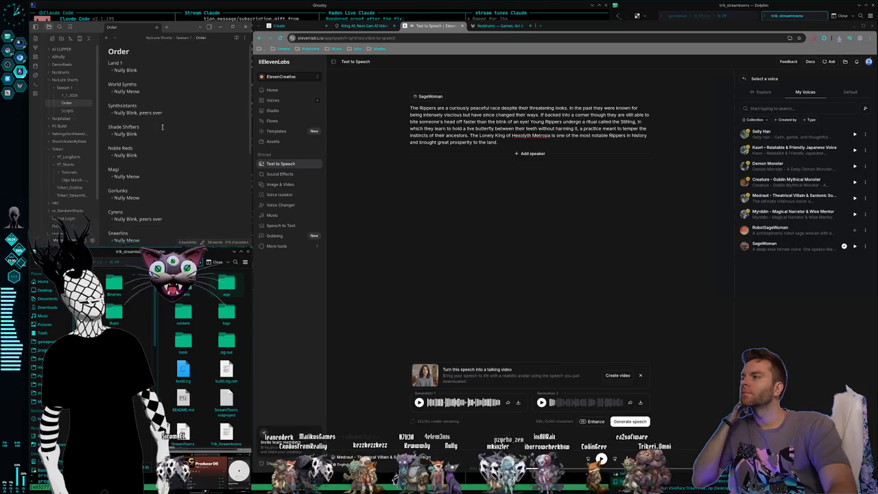
pyautogui.click(67, 111)
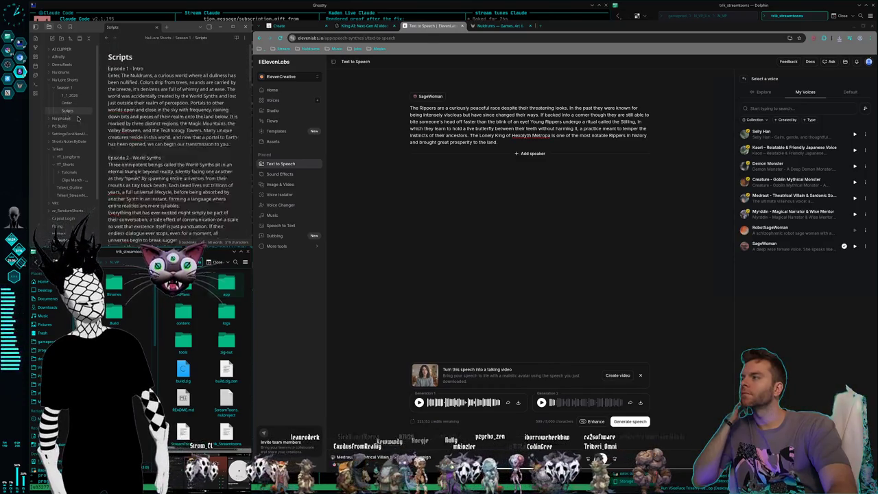
pyautogui.scroll(-5, 157, 137)
pyautogui.scroll(-5, 157, 136)
pyautogui.scroll(-5, 157, 137)
# - Scroll the Scripts note to the bottom, back to the top, then down to Episode 4 – Rippers
pyautogui.scroll(-5, 157, 136)
pyautogui.scroll(-5, 157, 137)
pyautogui.scroll(-5, 157, 140)
pyautogui.scroll(-3, 157, 140)
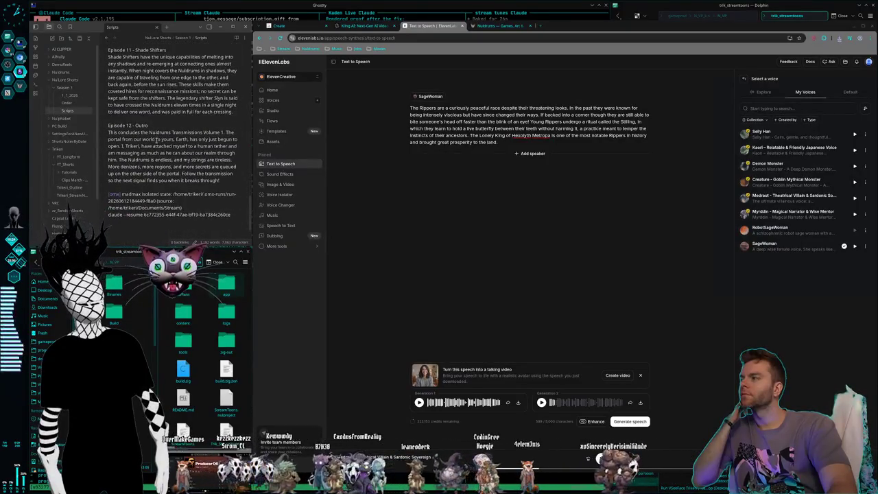
pyautogui.scroll(8, 157, 139)
pyautogui.scroll(8, 157, 140)
pyautogui.scroll(8, 157, 140)
pyautogui.scroll(8, 157, 140)
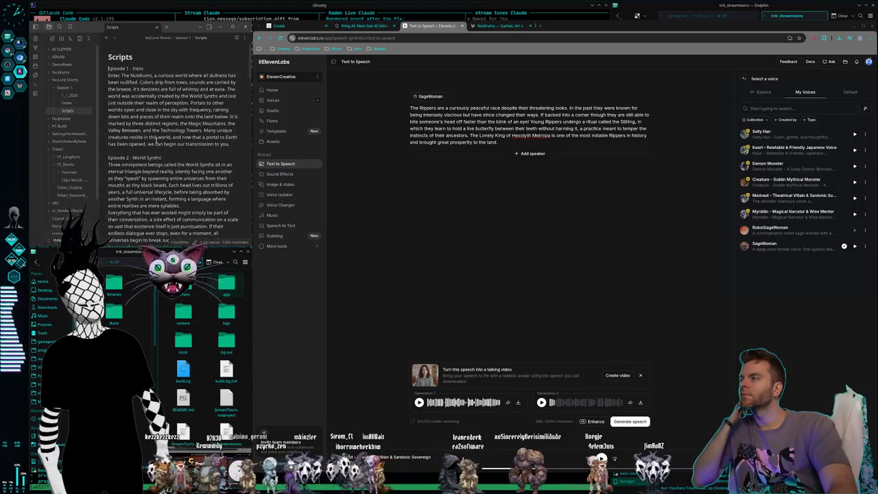
pyautogui.scroll(-2, 132, 120)
pyautogui.scroll(-3, 144, 137)
pyautogui.scroll(-2, 158, 154)
pyautogui.scroll(-2, 165, 164)
pyautogui.scroll(-3, 164, 164)
pyautogui.scroll(-2, 175, 155)
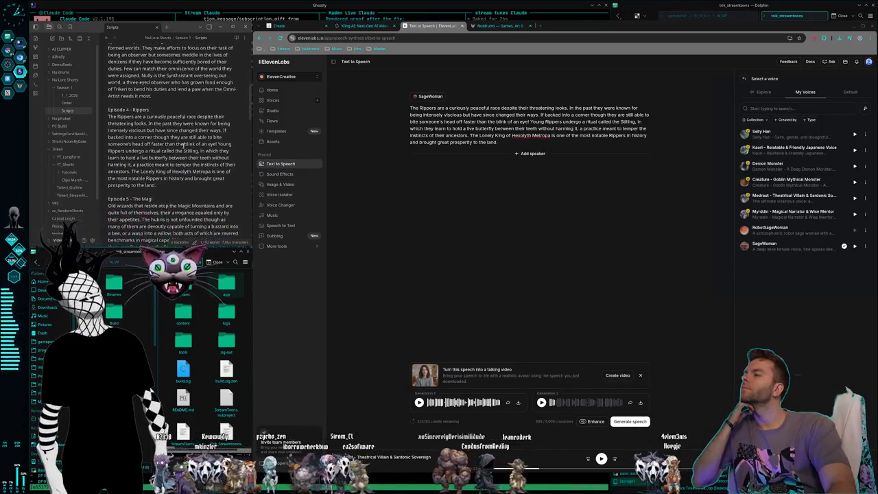
pyautogui.scroll(-2, 183, 144)
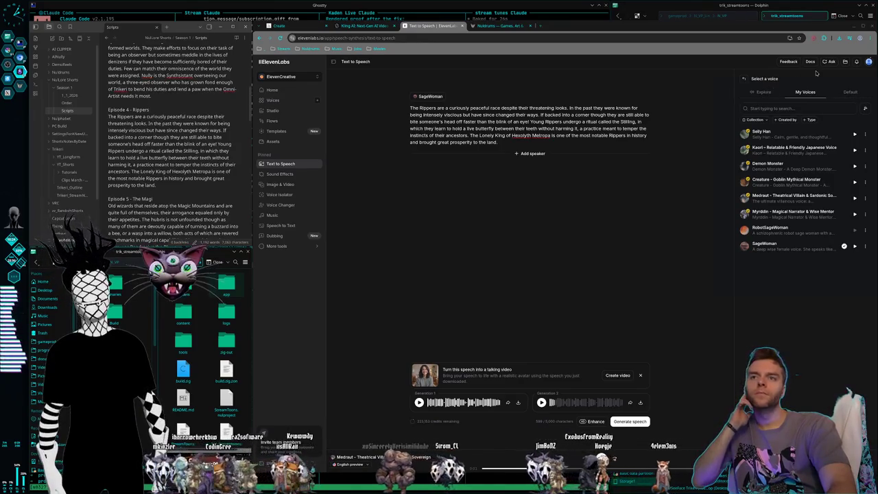
# - View the account's credit balance and toggle the Assets panel open and closed
pyautogui.click(868, 61)
pyautogui.click(868, 61)
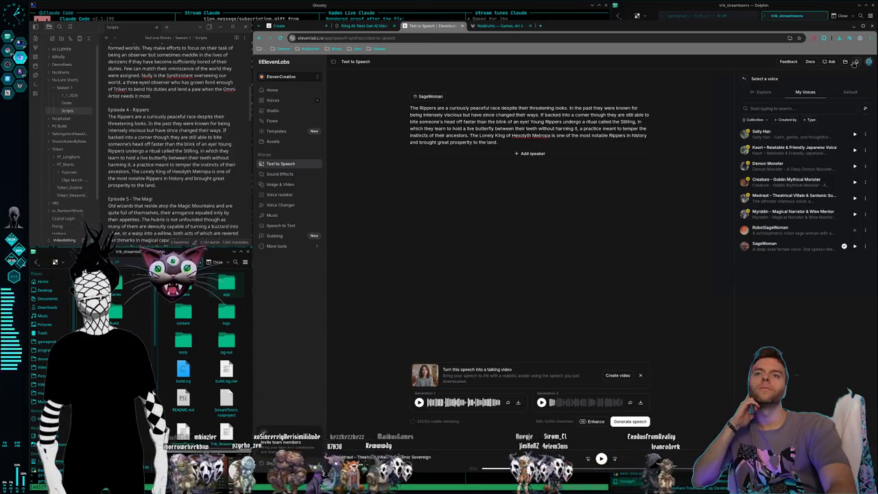
pyautogui.click(845, 61)
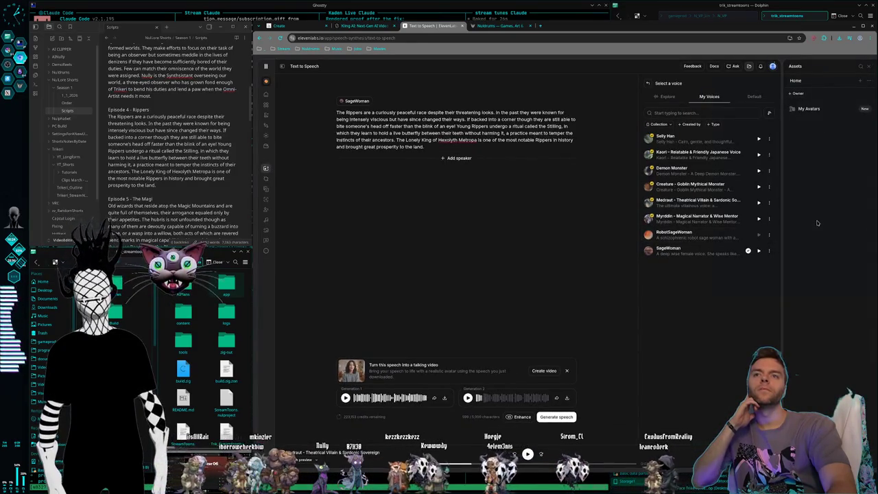
pyautogui.click(862, 70)
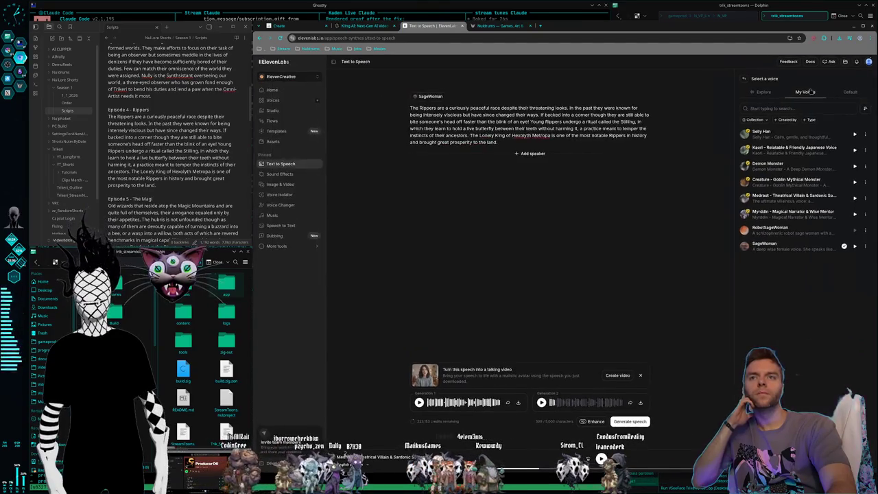
# - Recheck the account menu, dismiss it, and minimize the browser to reveal the terminals
pyautogui.click(867, 65)
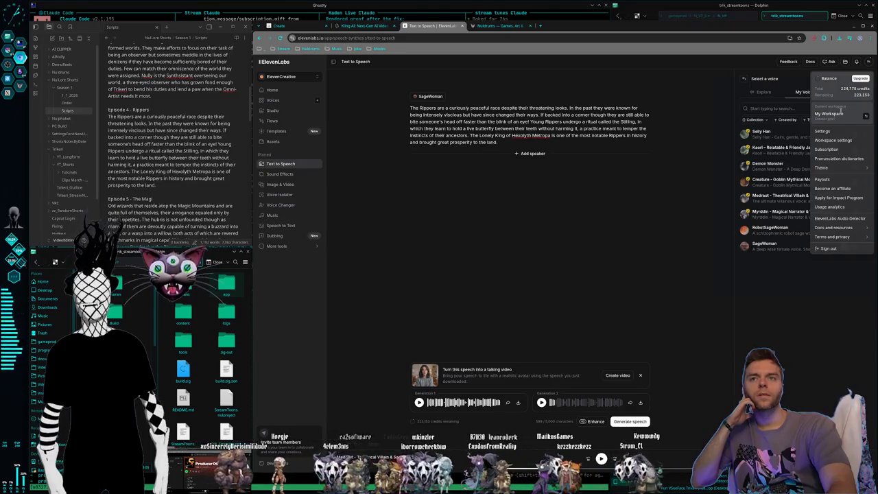
pyautogui.click(752, 310)
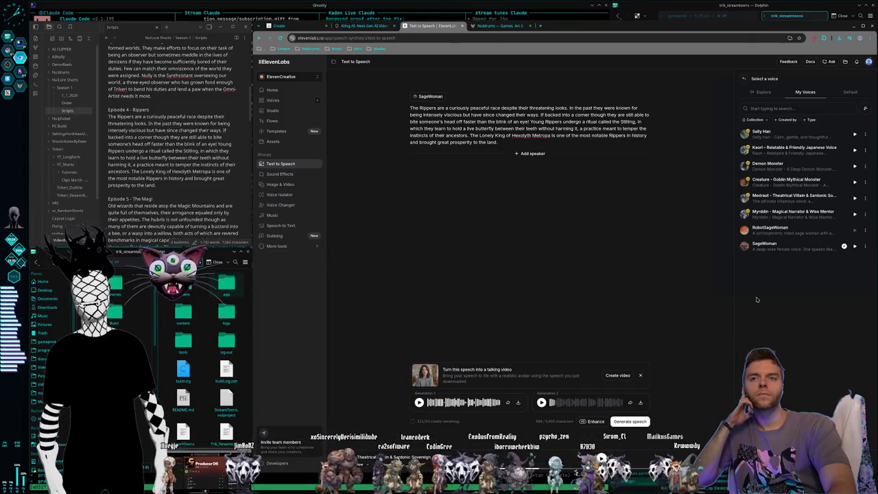
pyautogui.click(182, 5)
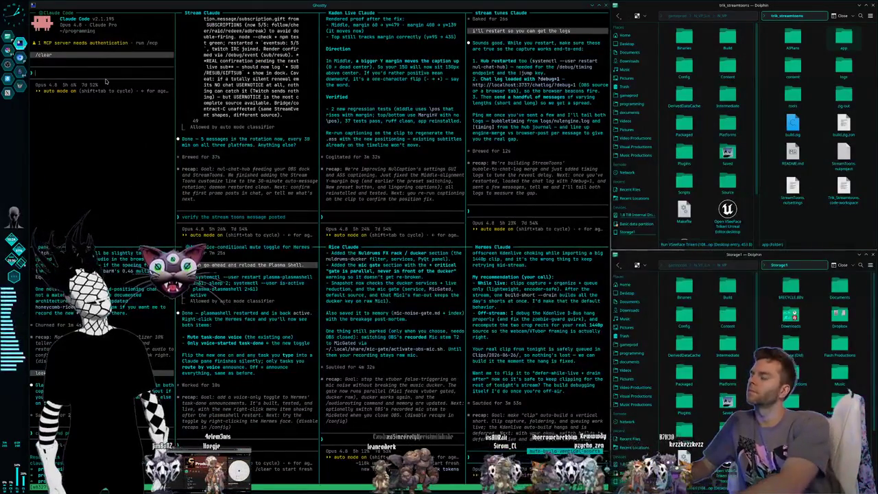
# - Quit the Claude Code session, list the programming folder, and move into Nuldrums_Website_Svelte
pyautogui.hotkey('ctrl', 'c')
pyautogui.hotkey('ctrl', 'c')
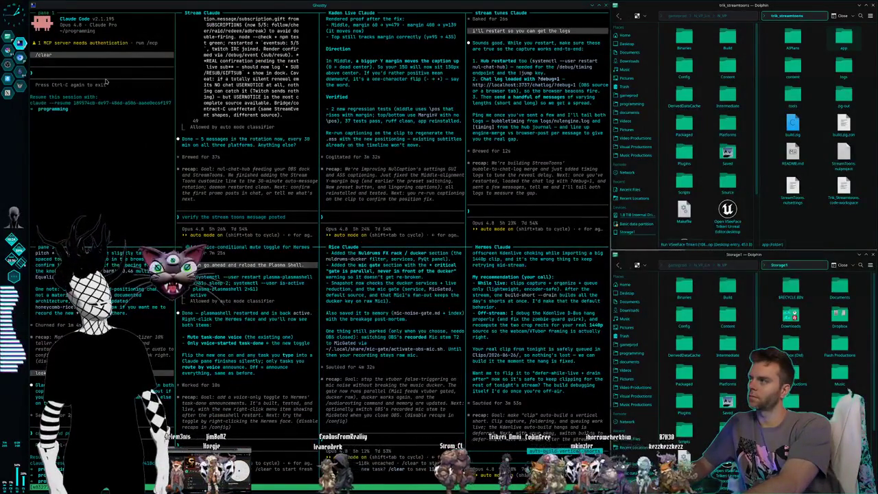
pyautogui.write('ls')
pyautogui.press('Return')
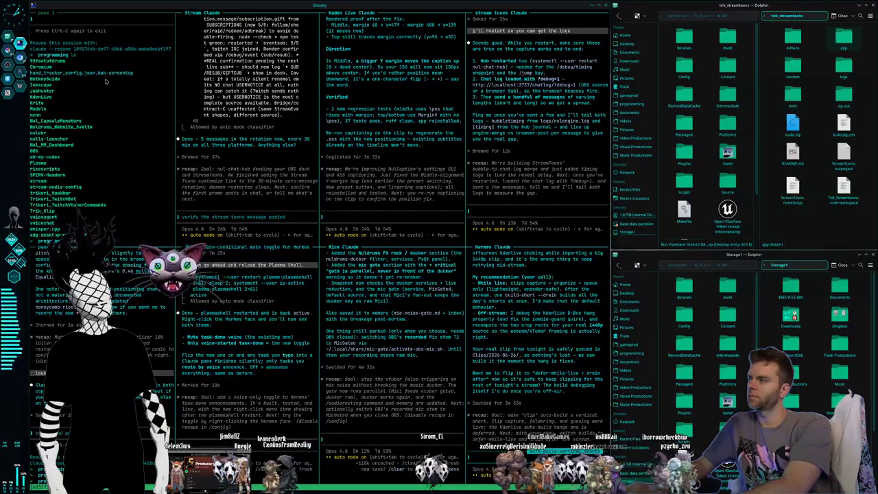
pyautogui.write('cd Nuldrums_Website_Svelte')
pyautogui.press('Return')
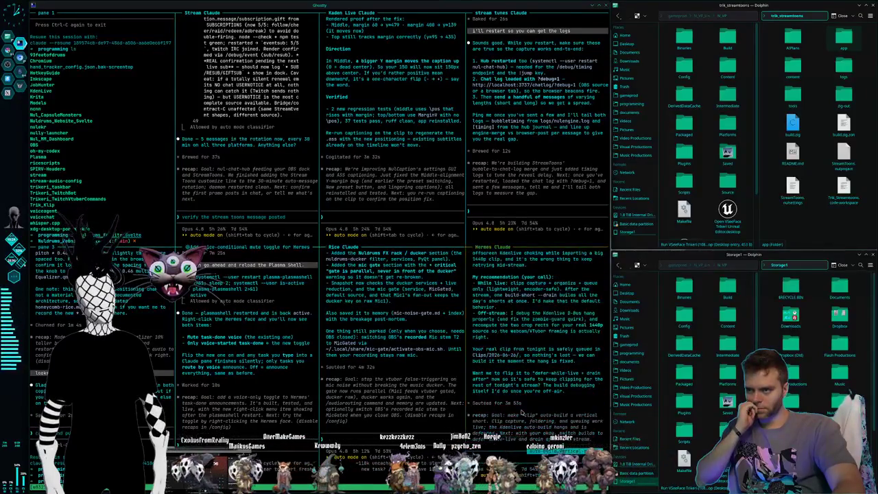
# - Ask Claude 'why cant you debug it while in streaming?', then bring ElevenLabs forward
pyautogui.scroll(8, 521, 412)
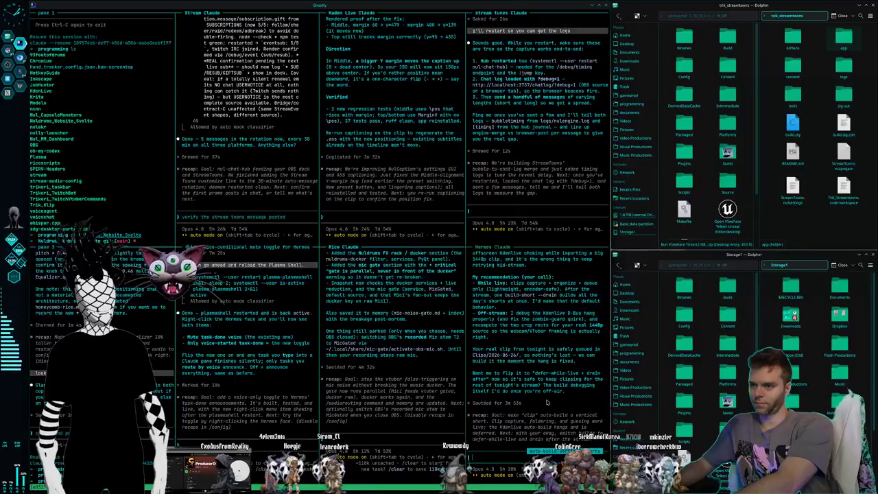
pyautogui.write('why')
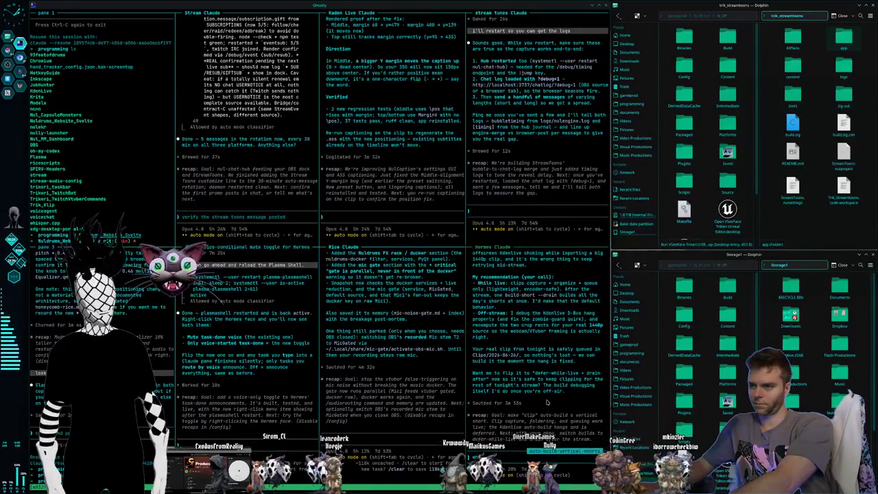
pyautogui.write(' cant yo')
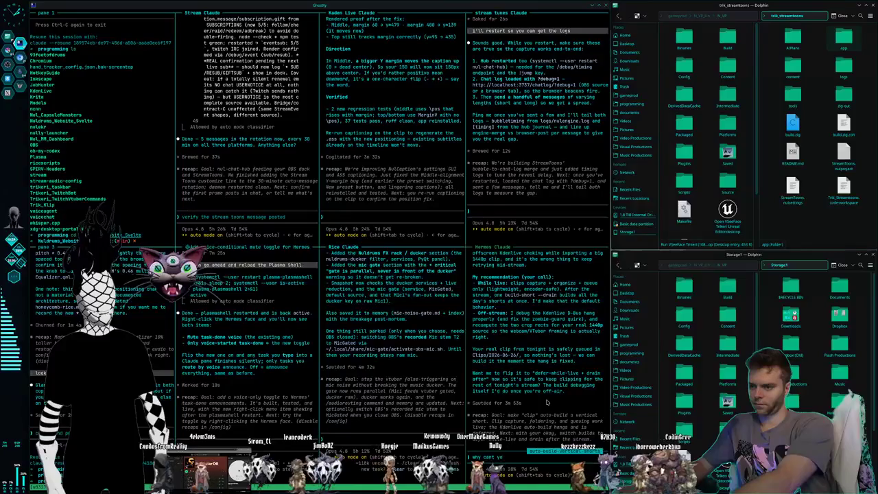
pyautogui.write('u debug it')
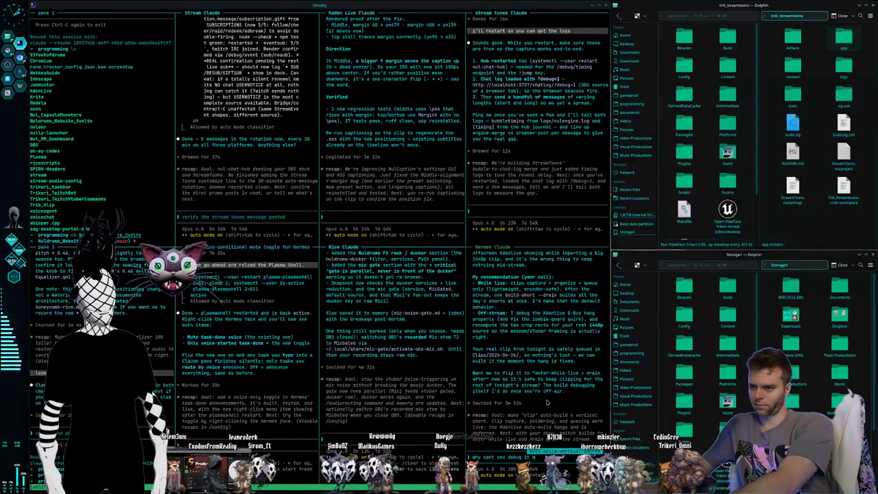
pyautogui.write(' while in st')
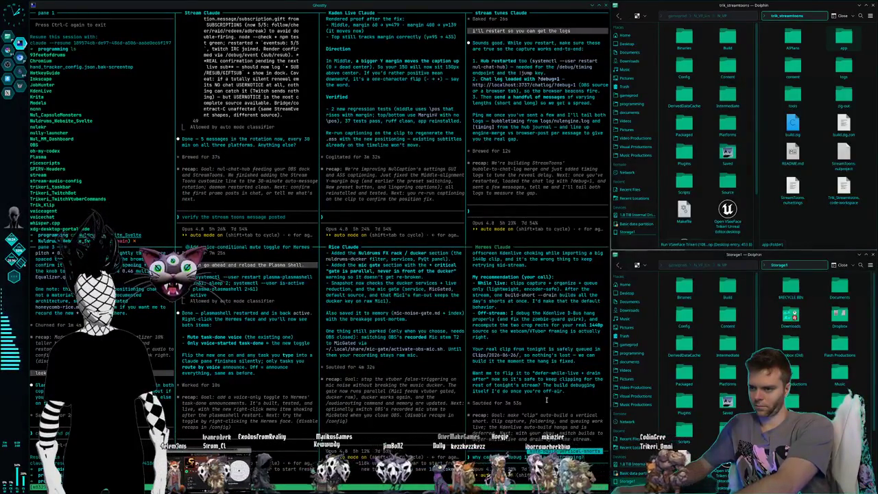
pyautogui.write("reaming? we aren't really clipping anything tonight or using kdenlive for any")
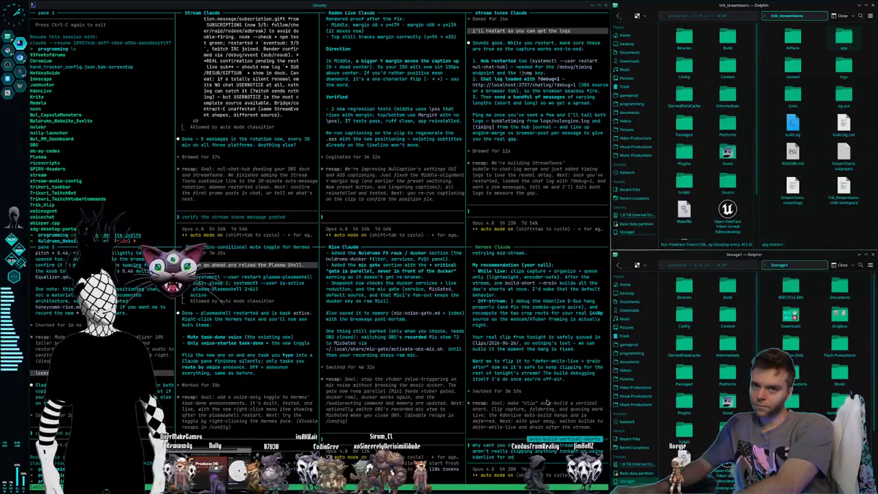
pyautogui.press('Return')
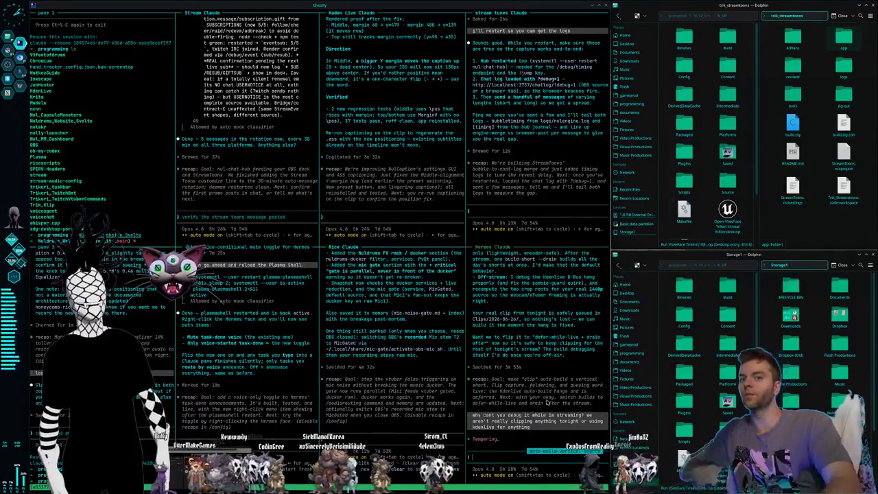
pyautogui.hotkey('ctrl', 'F2')
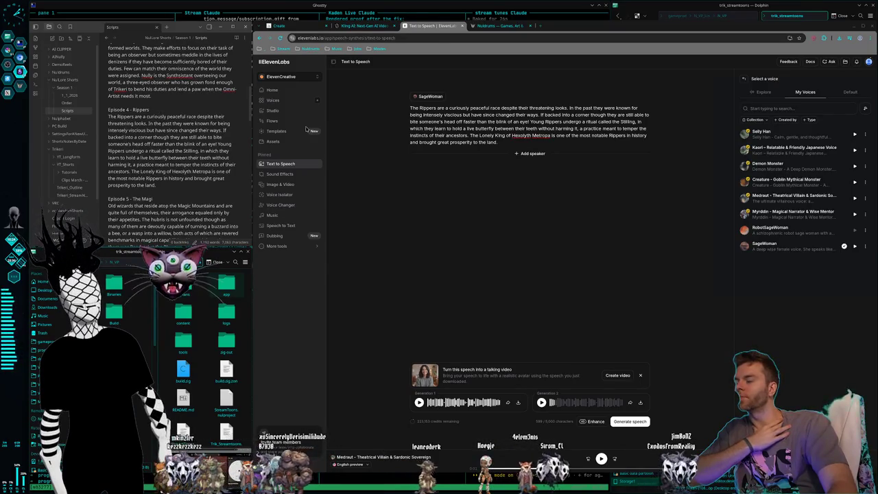
# - Assign Myrddin - Magical Narrator & Wise Mentor as the Rippers paragraph's voice
pyautogui.click(626, 170)
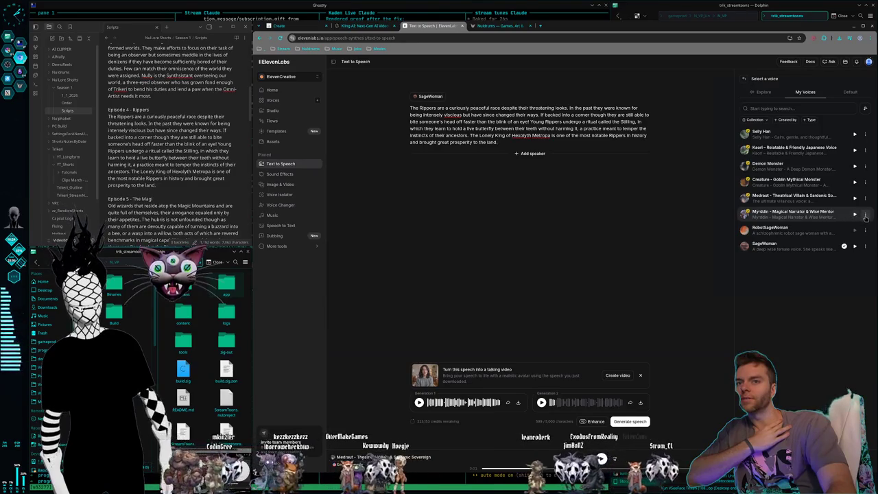
pyautogui.click(800, 215)
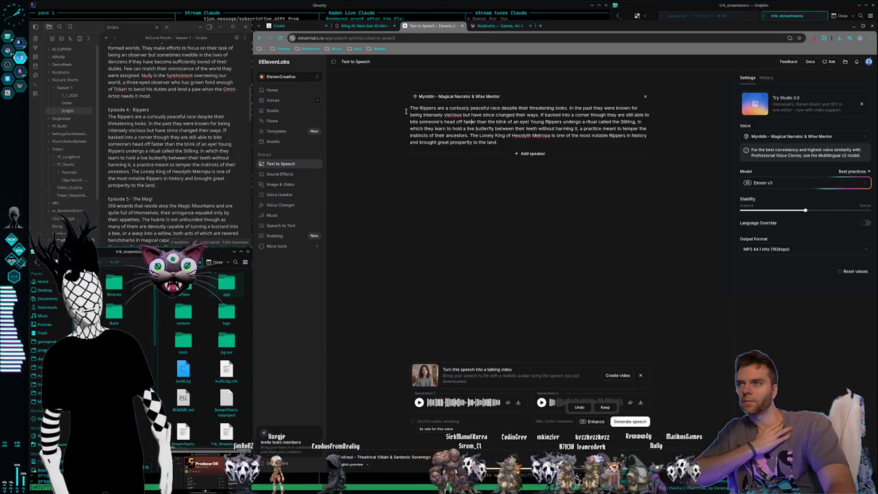
# - Start the Rippers paragraph with a [wise] tag and generate speech in Myrddin's voice
pyautogui.write('[wide-eyed] ')
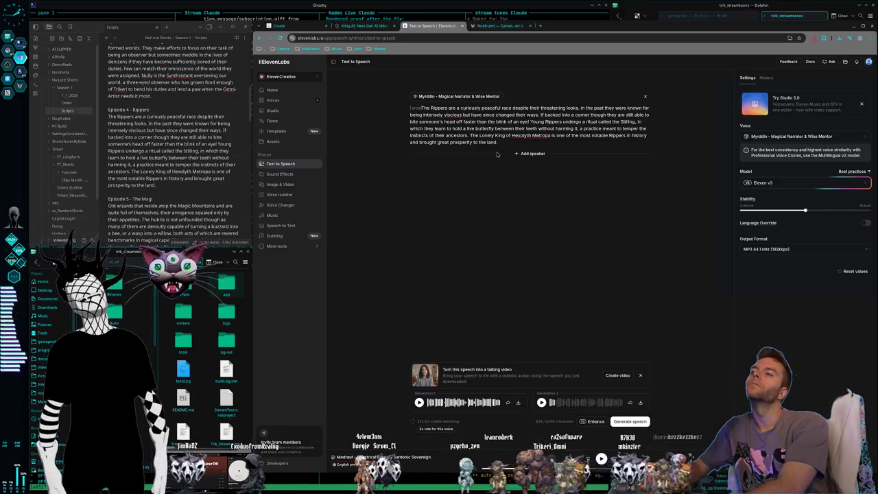
pyautogui.write('ise]')
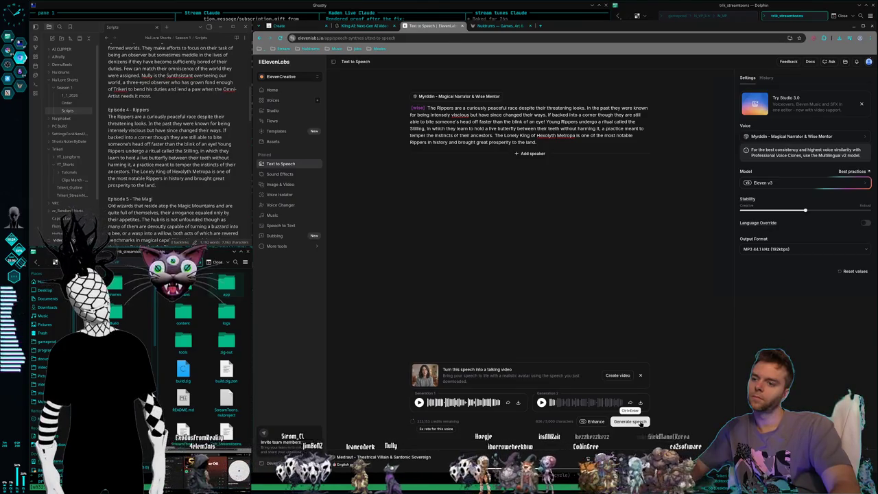
pyautogui.click(639, 422)
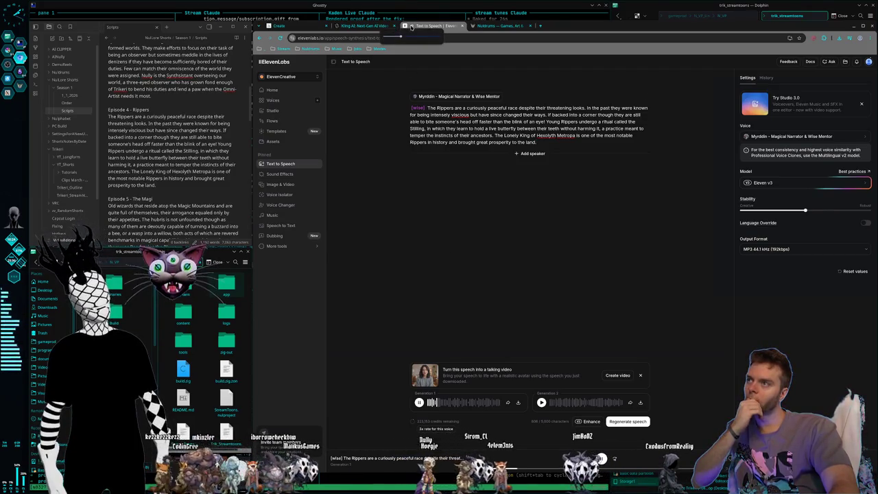
pyautogui.click(441, 290)
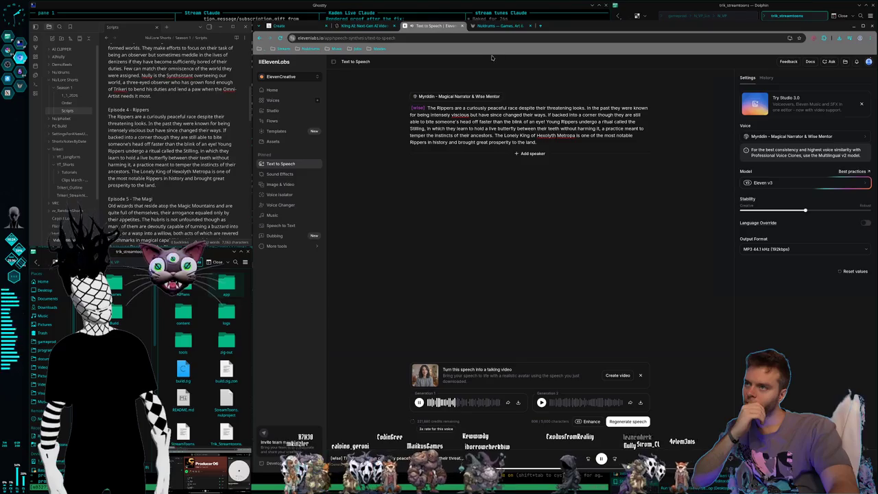
# - Google 'viscious' in a new tab to confirm the spelling, then return to ElevenLabs
pyautogui.click(540, 25)
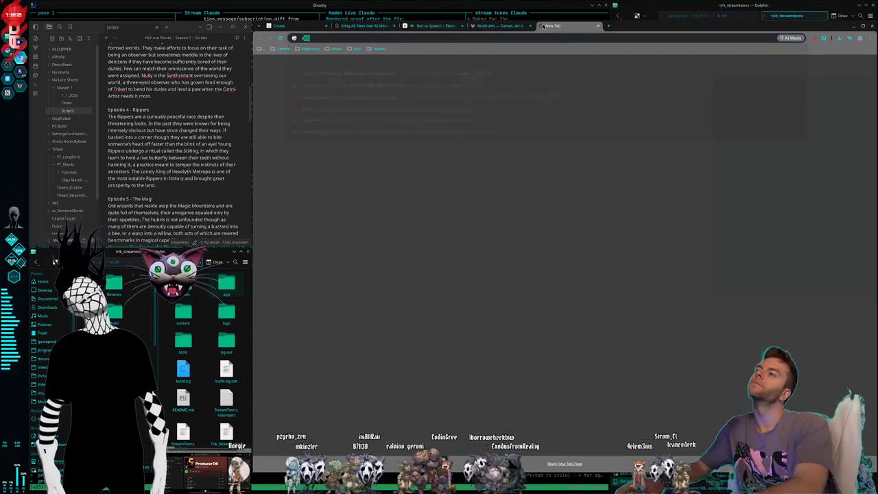
pyautogui.write('viscou')
pyautogui.press('BackSpace')
pyautogui.press('BackSpace')
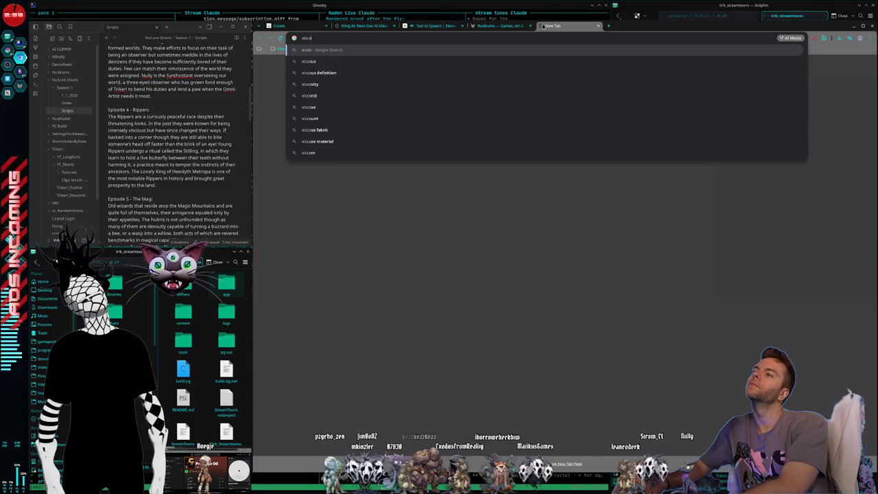
pyautogui.write('ious')
pyautogui.press('Return')
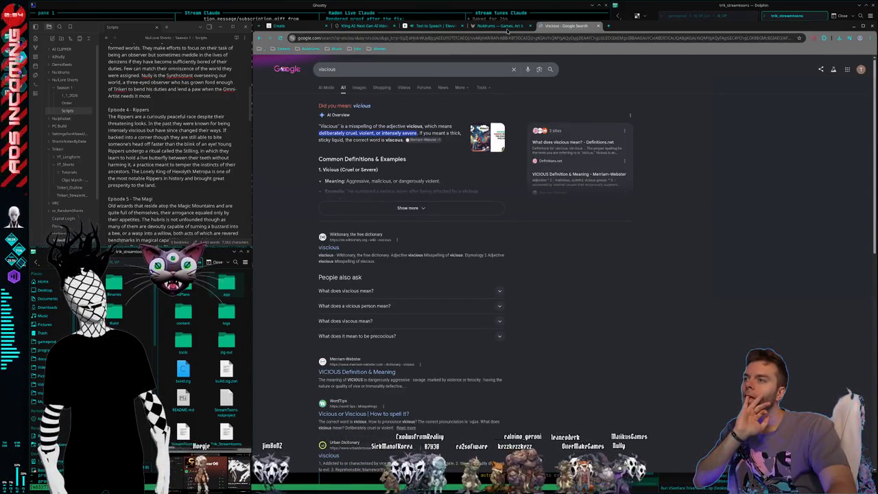
pyautogui.hotkey('ctrl', 'shift', 'Tab')
pyautogui.hotkey('ctrl', 'shift', 'Tab')
pyautogui.moveTo(513, 139)
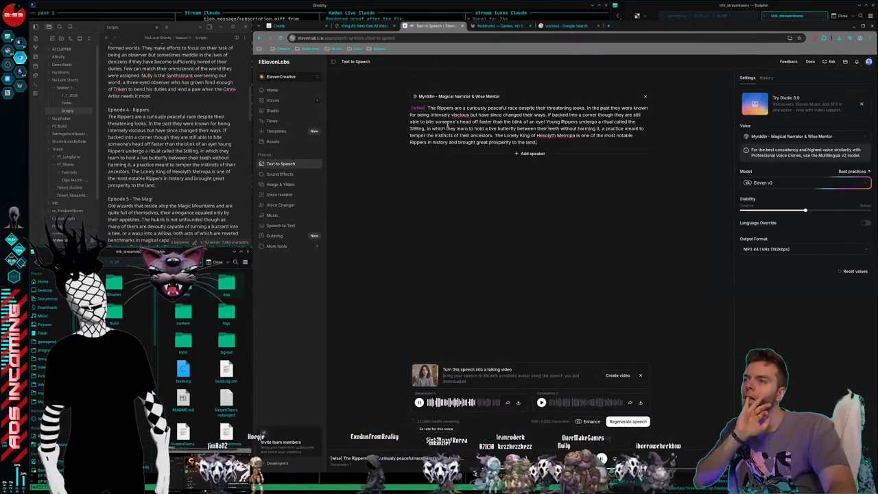
# - Correct 'viscious' to 'vicious' in the paragraph, then play Generation 1 and Generation 2
pyautogui.click(460, 115)
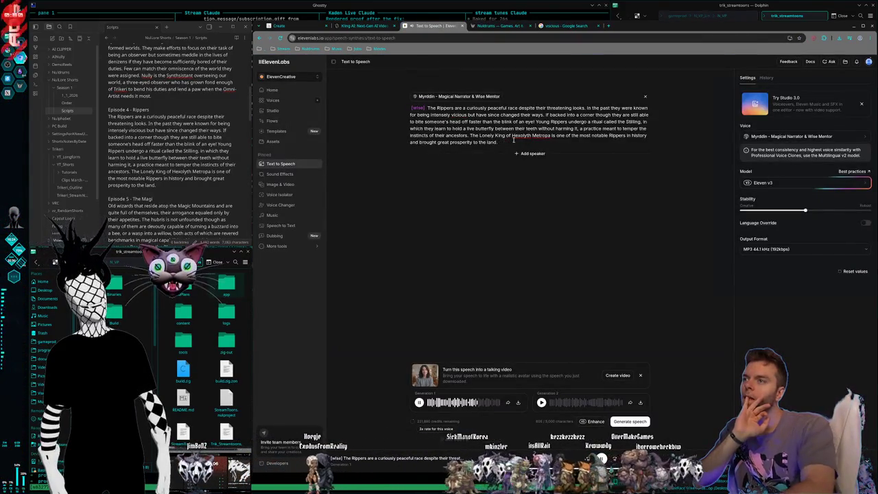
pyautogui.press('BackSpace')
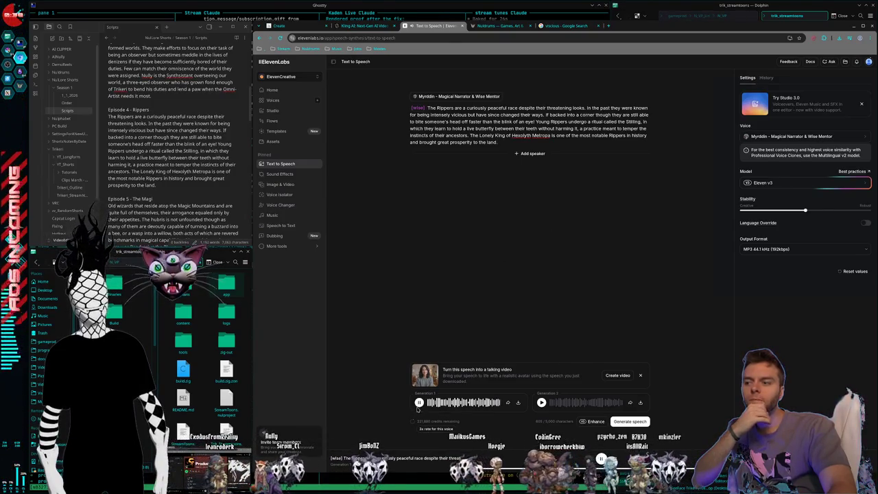
pyautogui.click(422, 402)
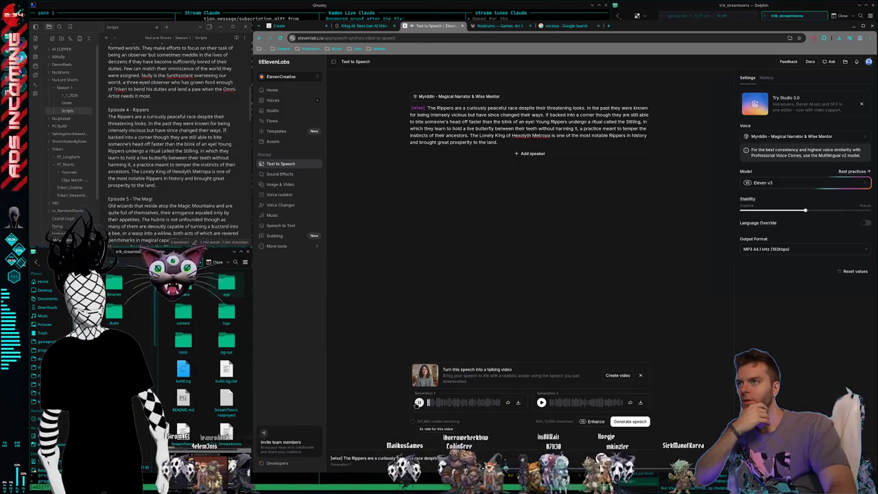
pyautogui.click(419, 403)
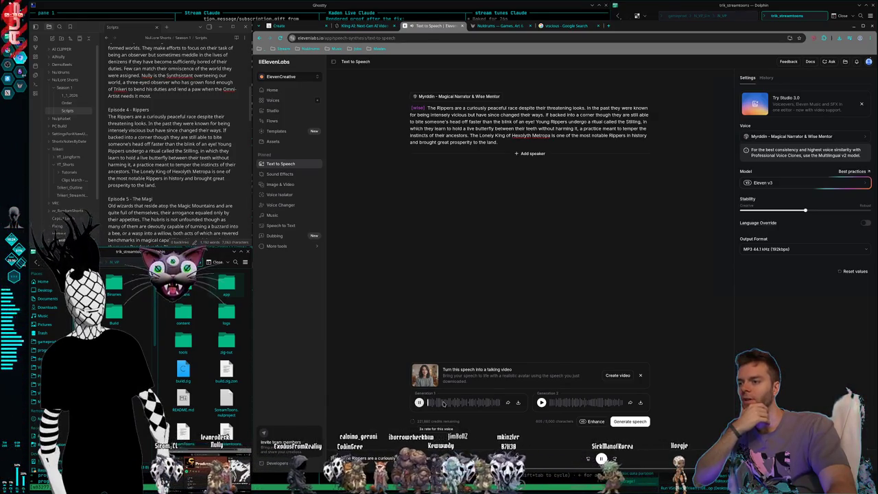
pyautogui.click(541, 403)
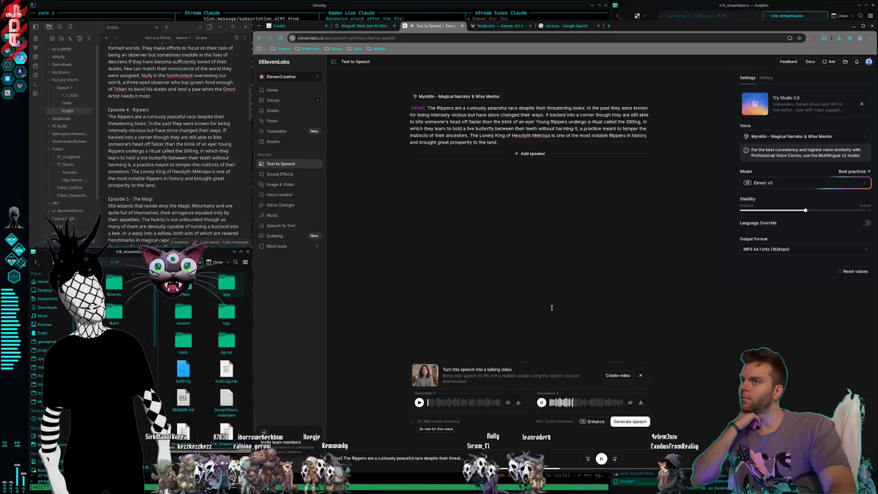
pyautogui.click(542, 403)
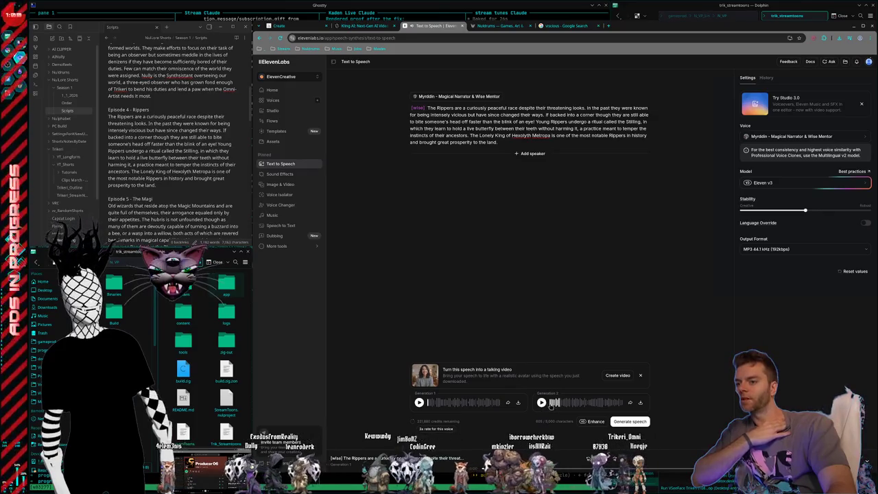
pyautogui.click(419, 403)
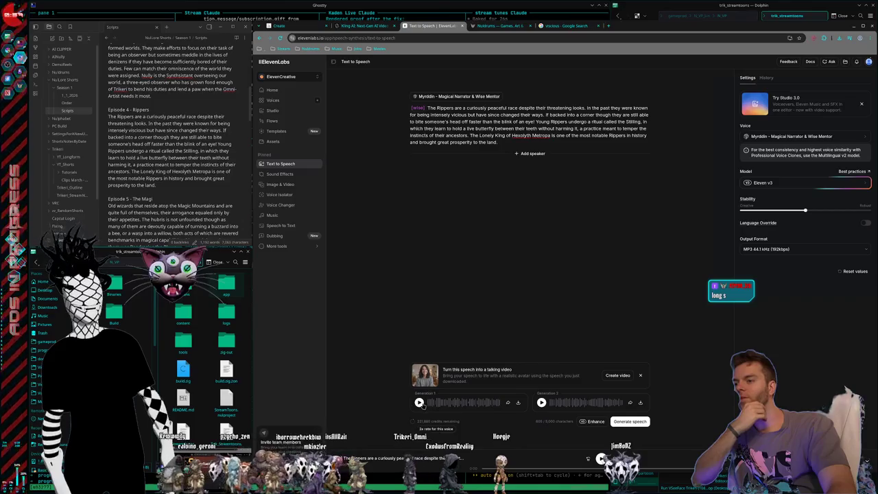
pyautogui.click(419, 403)
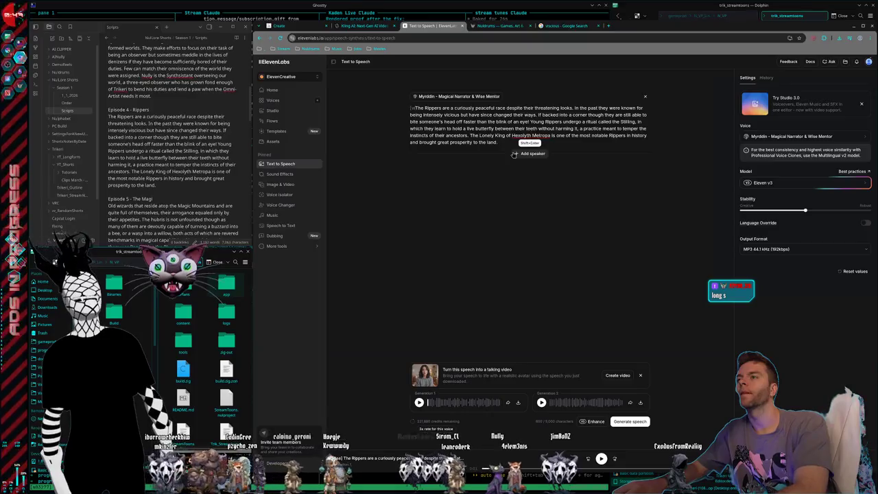
# - Change the paragraph's tag to [informative] and generate new speech from it
pyautogui.write('informative]')
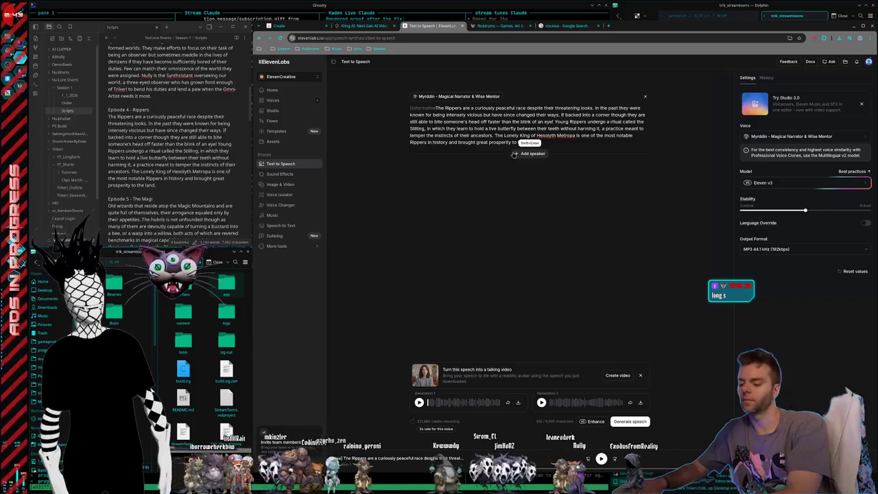
pyautogui.click(628, 421)
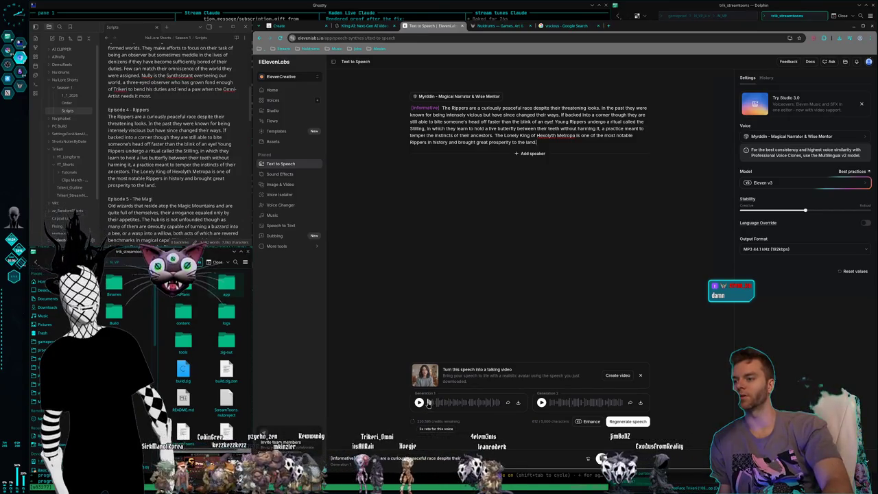
pyautogui.click(420, 403)
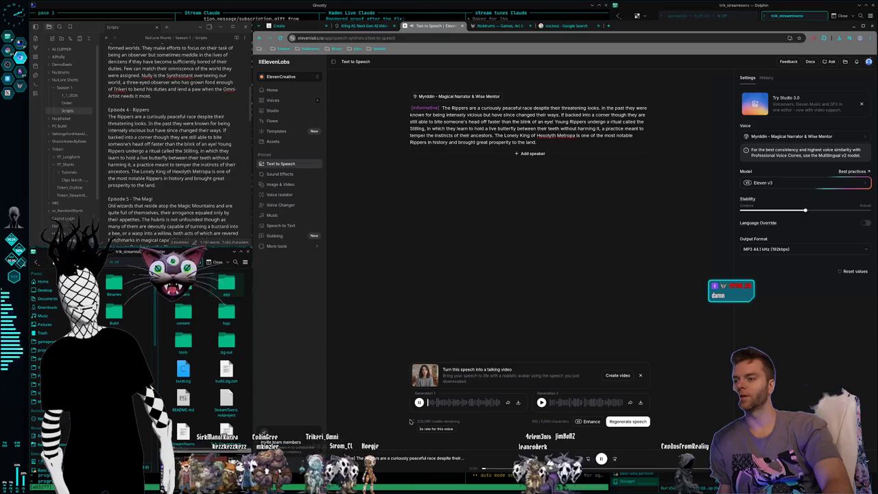
pyautogui.click(420, 403)
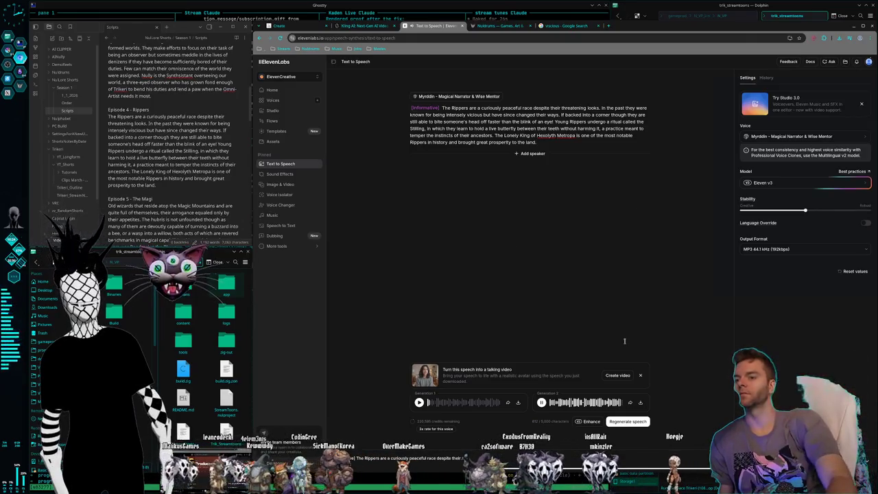
pyautogui.click(640, 403)
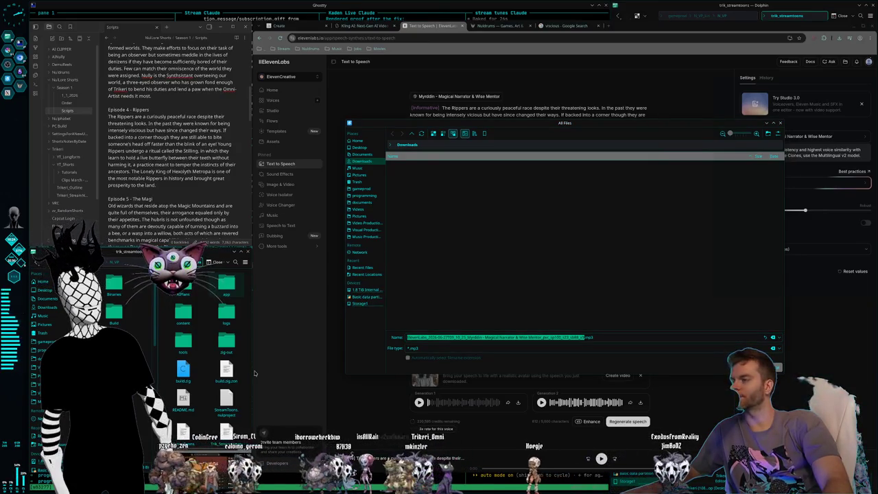
# - Browse from Storage1 through Video Productions > Nuldrums > CreatureShorts into the Rippers folder
pyautogui.click(367, 308)
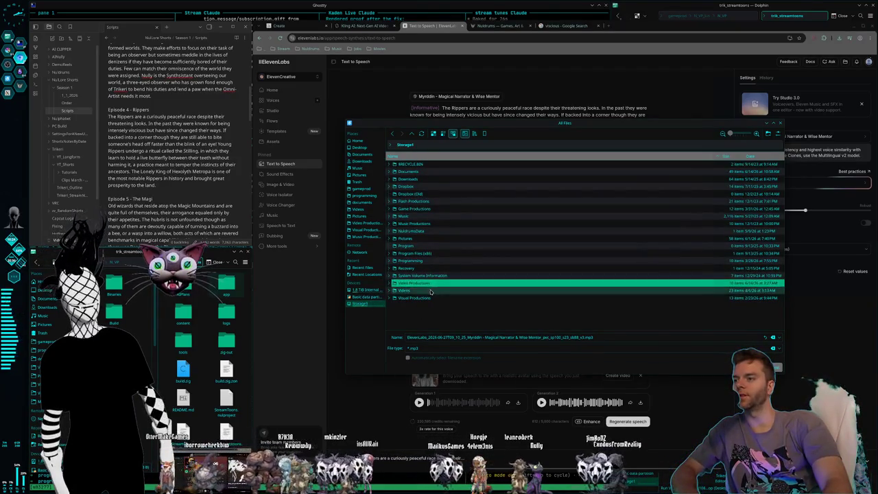
pyautogui.doubleClick(436, 283)
pyautogui.doubleClick(425, 186)
pyautogui.doubleClick(427, 179)
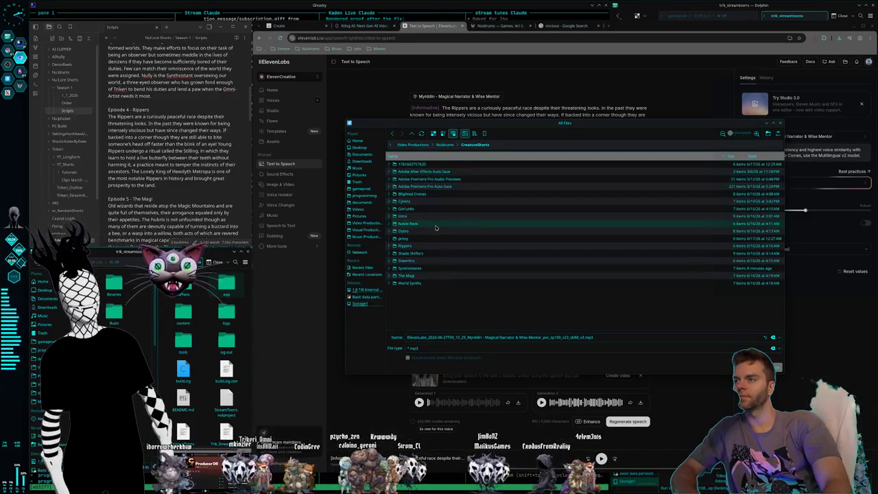
pyautogui.doubleClick(425, 246)
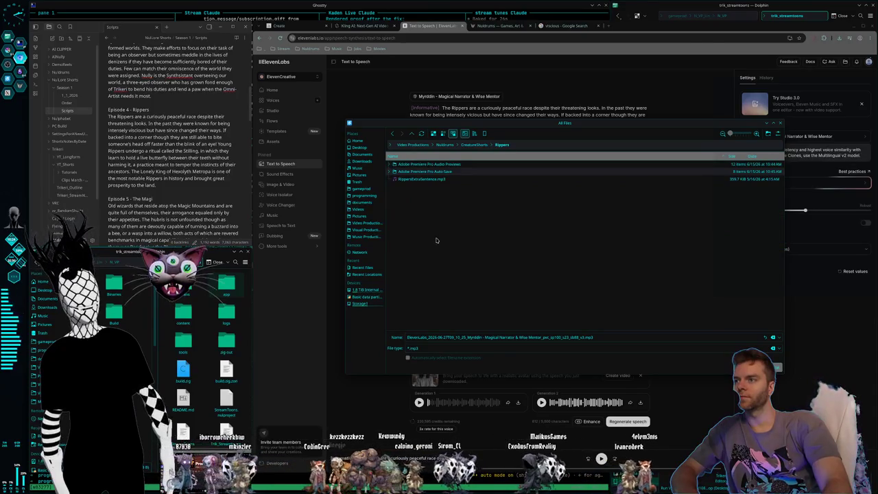
# - Save the MP3 there under the name Rippers_Full
pyautogui.click(537, 337)
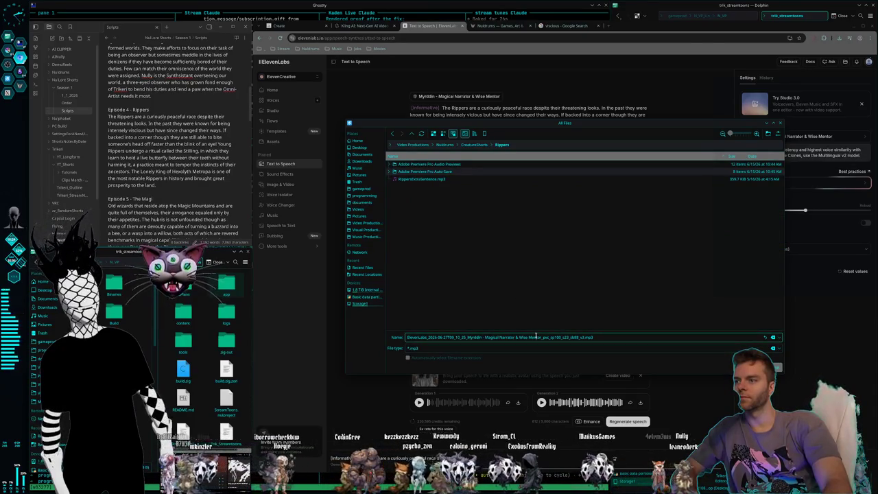
pyautogui.hotkey('ctrl', 'a')
pyautogui.write('Rippers')
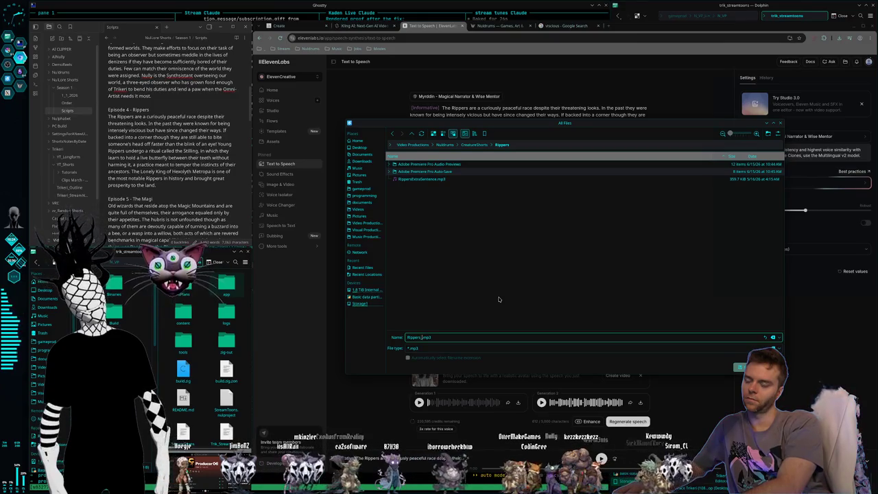
pyautogui.write('_FullTake2')
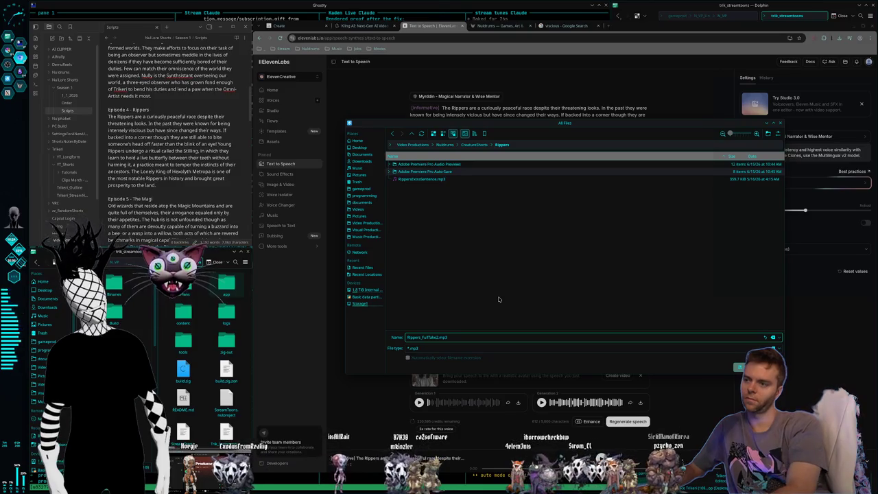
pyautogui.press('Return')
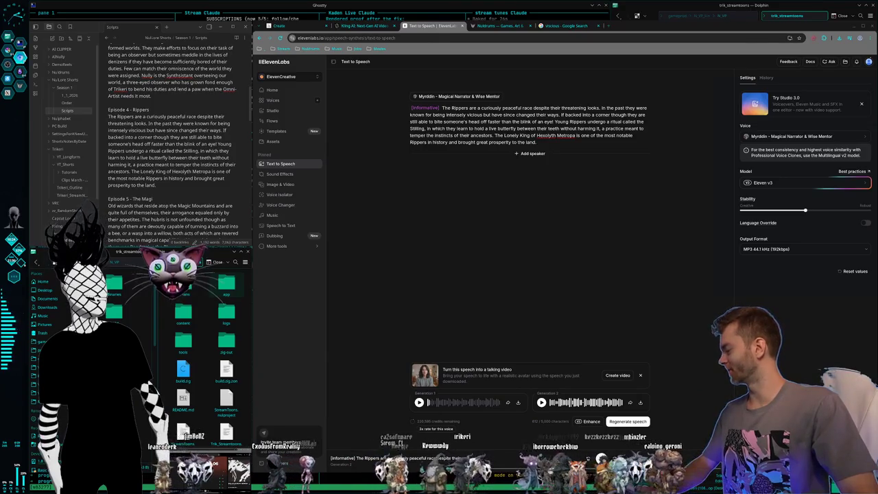
# - Drag the X profile window into place over the Rippers speech page
pyautogui.moveTo(337, 51); pyautogui.dragTo(342, 48)
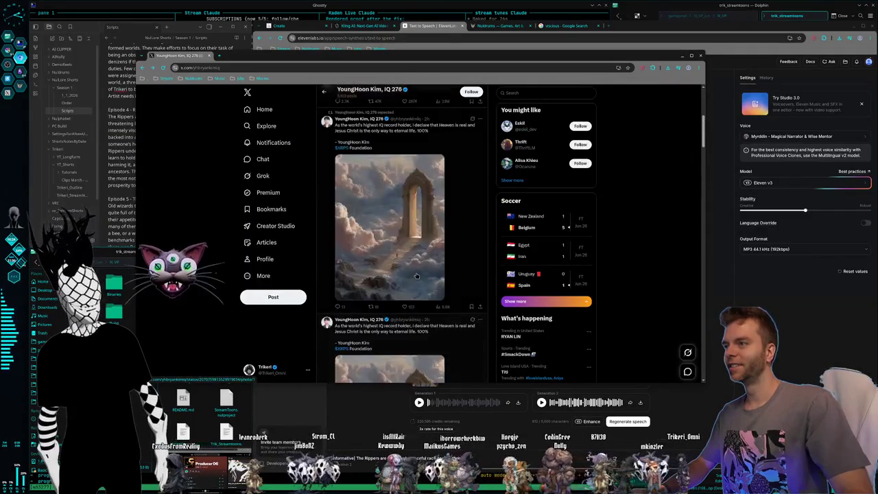
# - Scroll to the top of the X profile and highlight the profile name and part of the bio
pyautogui.scroll(5, 391, 267)
pyautogui.scroll(5, 363, 247)
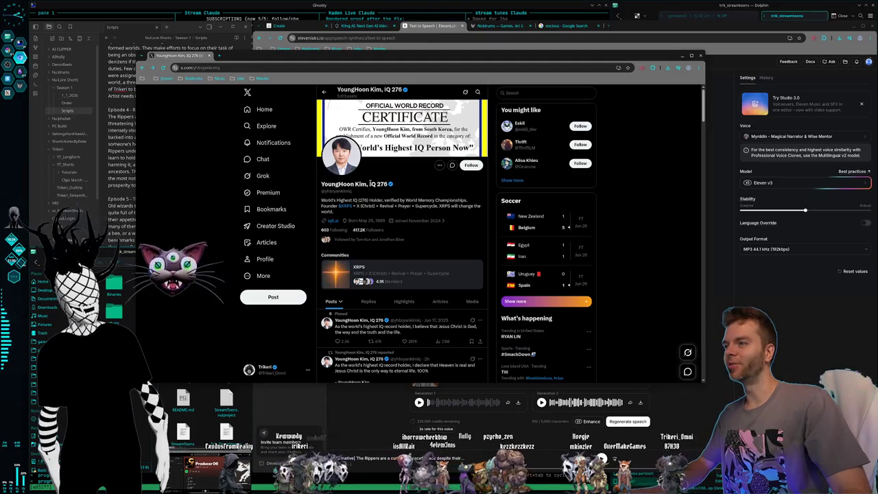
pyautogui.moveTo(321, 184); pyautogui.dragTo(391, 184)
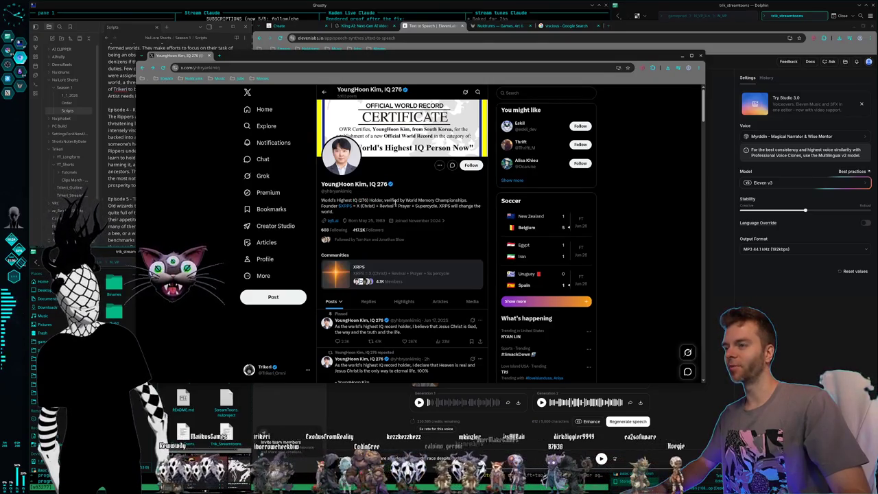
pyautogui.moveTo(470, 200); pyautogui.dragTo(407, 200)
pyautogui.click(321, 199)
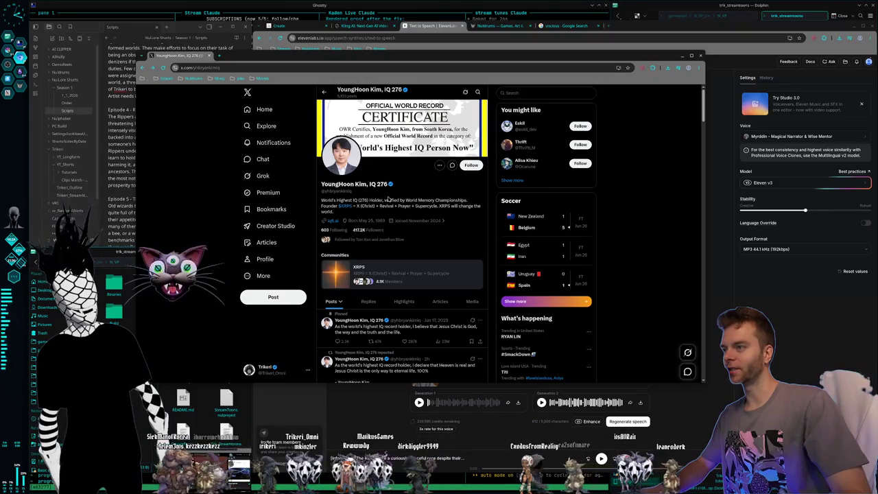
# - Read down the profile's posts and view the world record certificate image full size
pyautogui.scroll(-2, 389, 199)
pyautogui.scroll(-1, 388, 196)
pyautogui.scroll(-1, 388, 192)
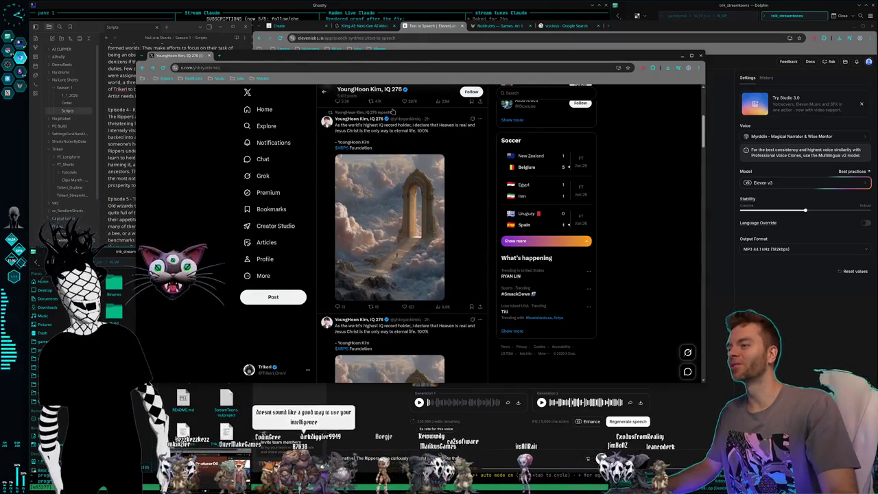
pyautogui.scroll(-1, 369, 244)
pyautogui.scroll(-2, 369, 243)
pyautogui.scroll(-2, 370, 243)
pyautogui.scroll(-2, 372, 241)
pyautogui.scroll(-2, 374, 238)
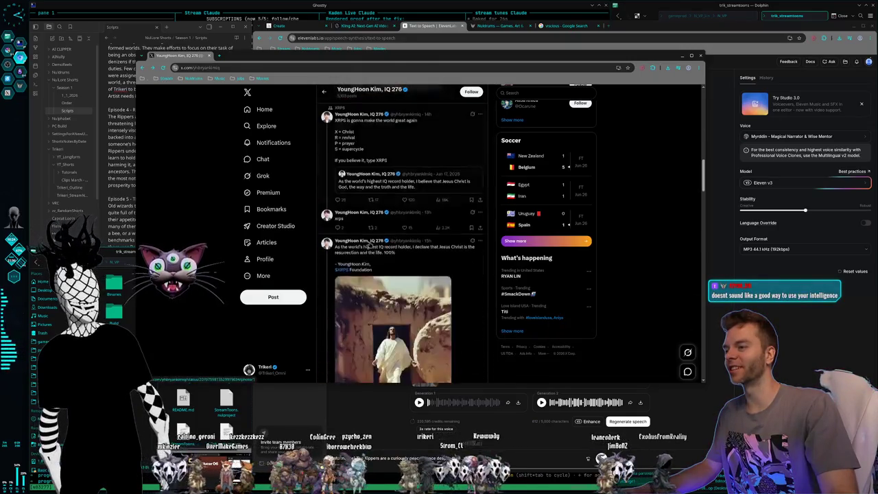
pyautogui.scroll(-2, 376, 238)
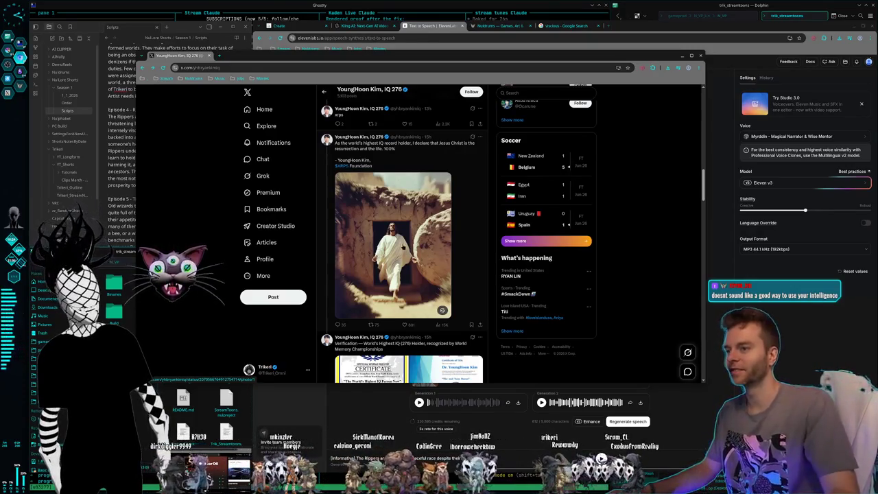
pyautogui.scroll(-2, 408, 233)
pyautogui.scroll(-3, 409, 233)
pyautogui.scroll(2, 408, 234)
pyautogui.scroll(-2, 409, 233)
pyautogui.scroll(2, 409, 233)
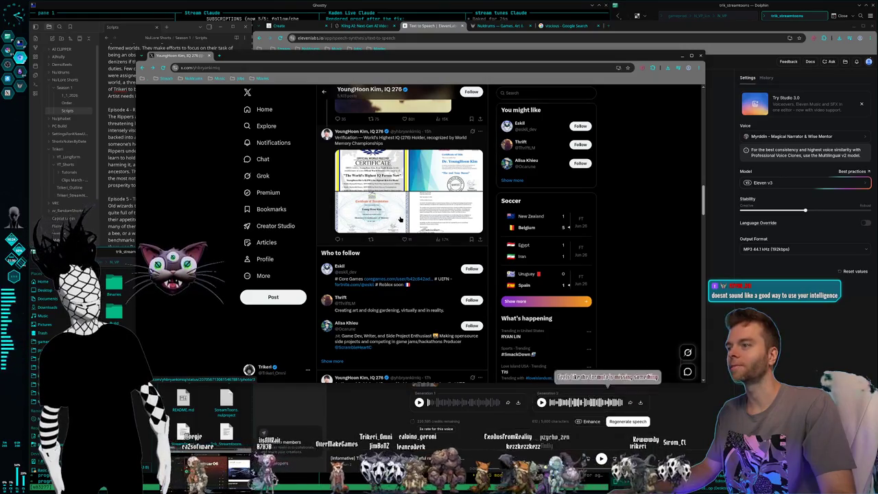
pyautogui.scroll(-3, 401, 218)
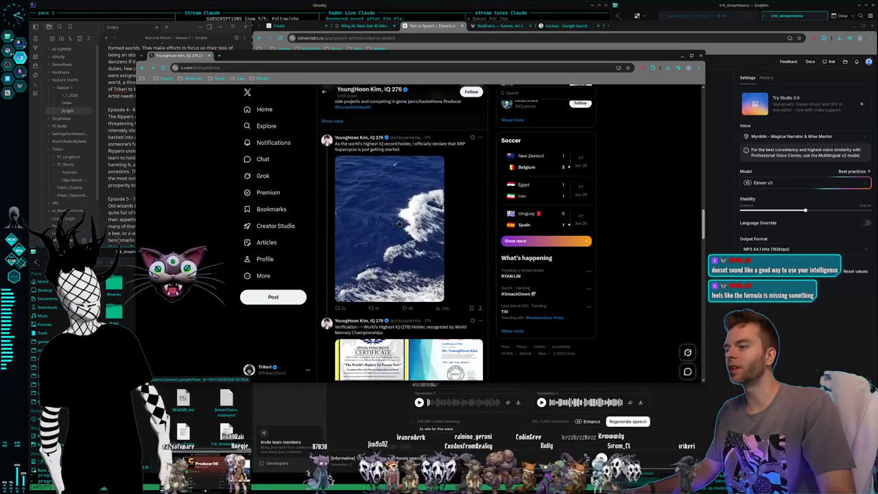
pyautogui.moveTo(389, 226)
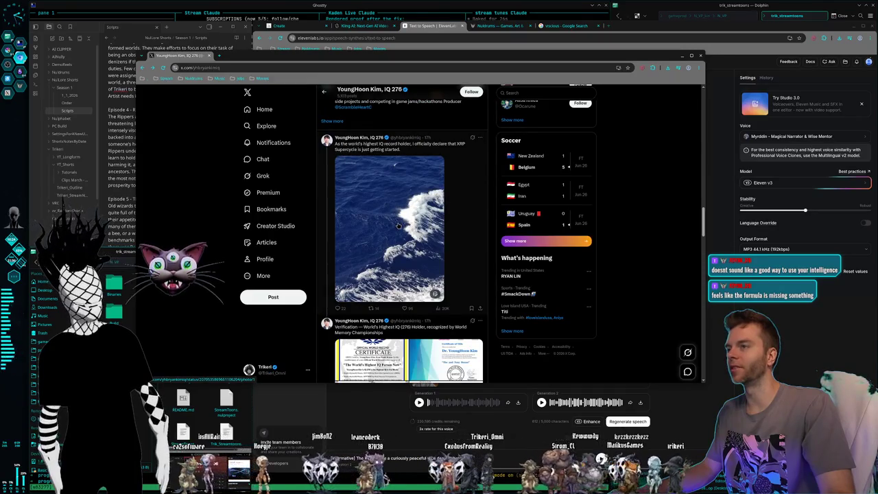
pyautogui.scroll(-2, 397, 225)
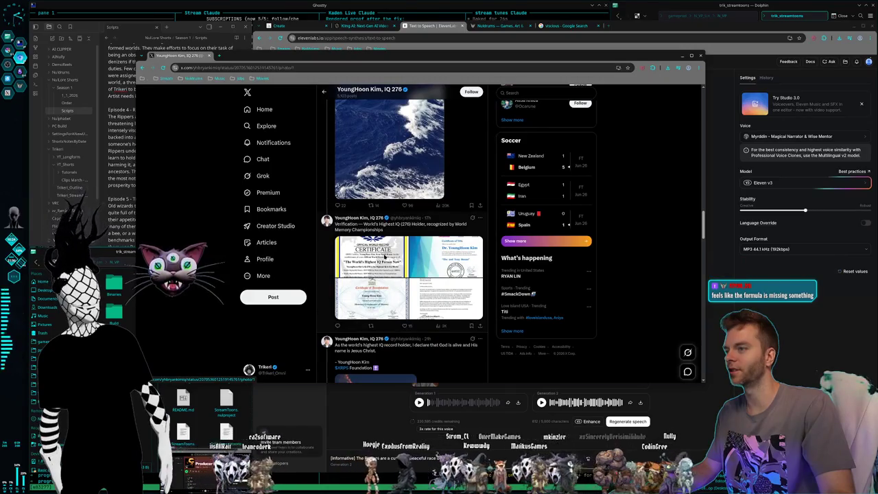
pyautogui.click(383, 256)
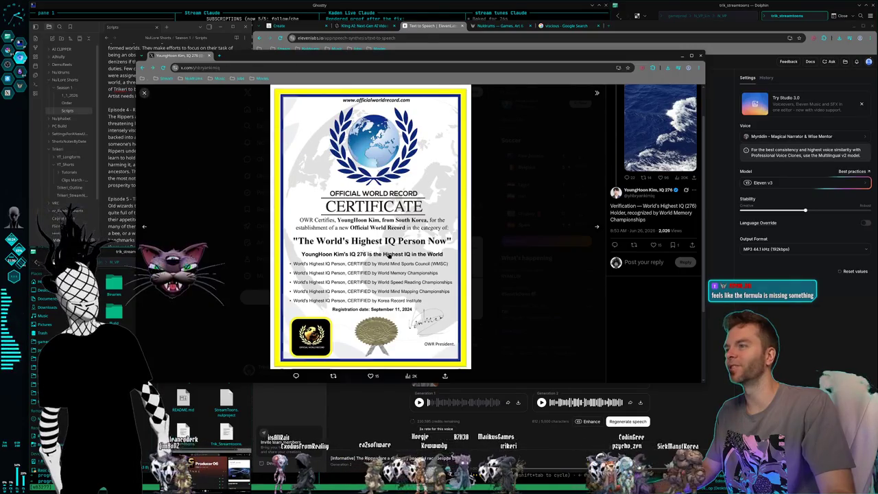
pyautogui.press('Escape')
# - View the ocean-image post on its own page, then return to the profile timeline
pyautogui.scroll(2, 377, 234)
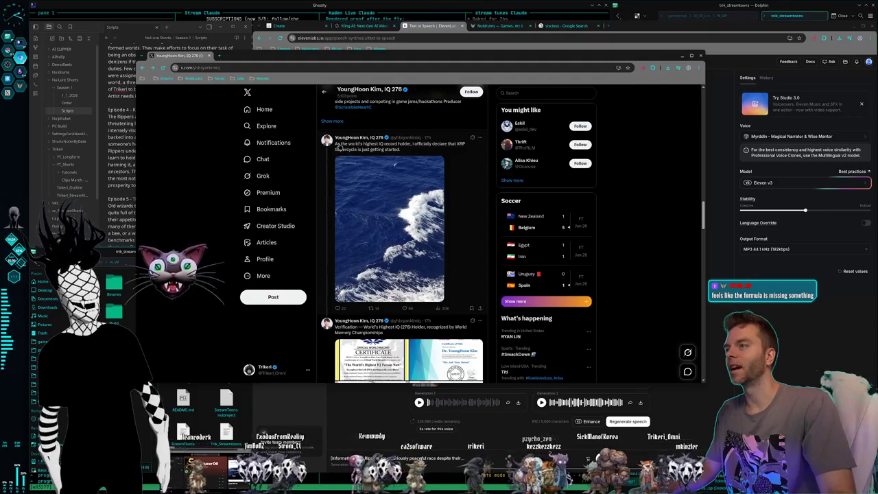
pyautogui.click(403, 150)
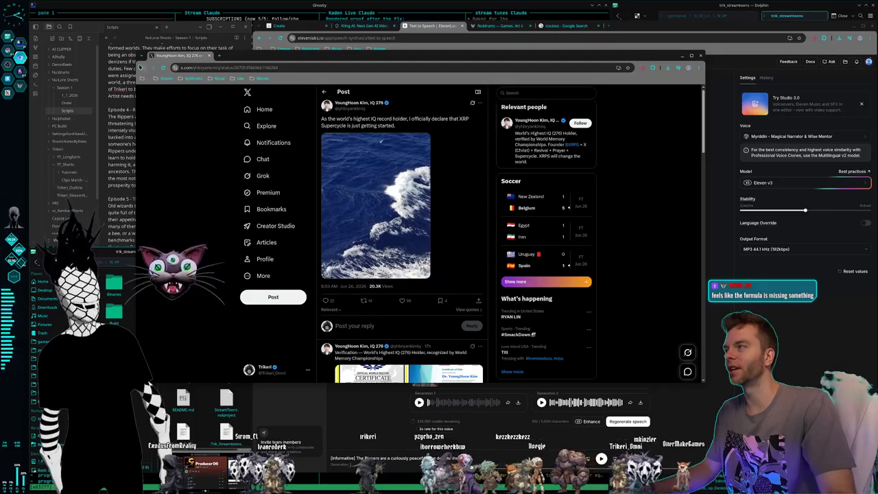
pyautogui.click(141, 68)
# - Read through the rest of the profile's feed, then close the X window with Ctrl+W
pyautogui.scroll(-5, 434, 194)
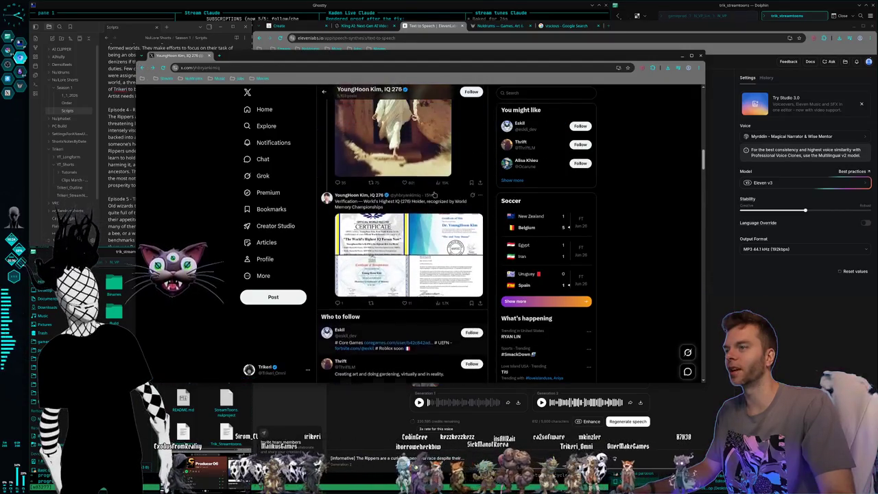
pyautogui.scroll(2, 433, 195)
pyautogui.scroll(5, 434, 195)
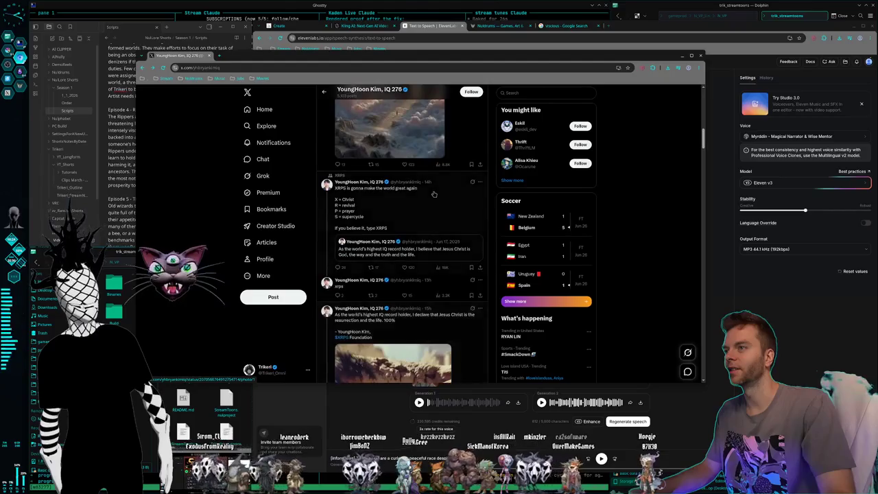
pyautogui.scroll(3, 434, 195)
pyautogui.scroll(3, 432, 199)
pyautogui.scroll(3, 429, 209)
pyautogui.scroll(3, 425, 220)
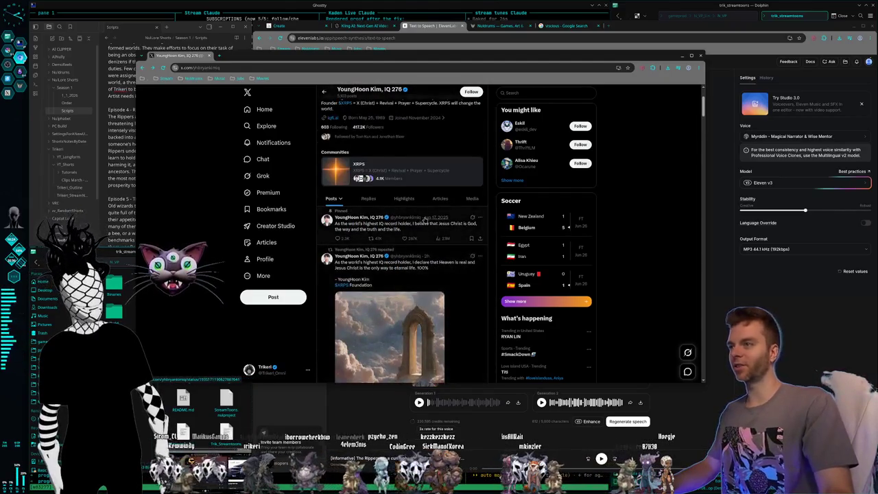
pyautogui.scroll(1, 398, 208)
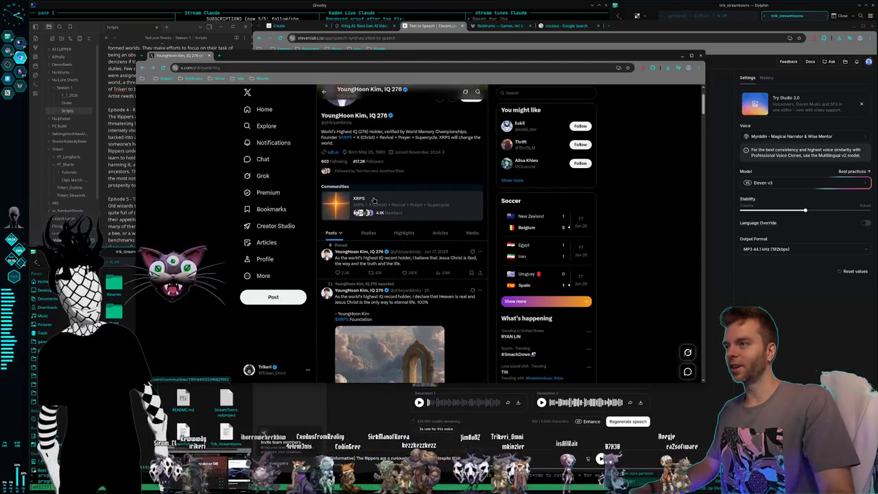
pyautogui.scroll(2, 420, 213)
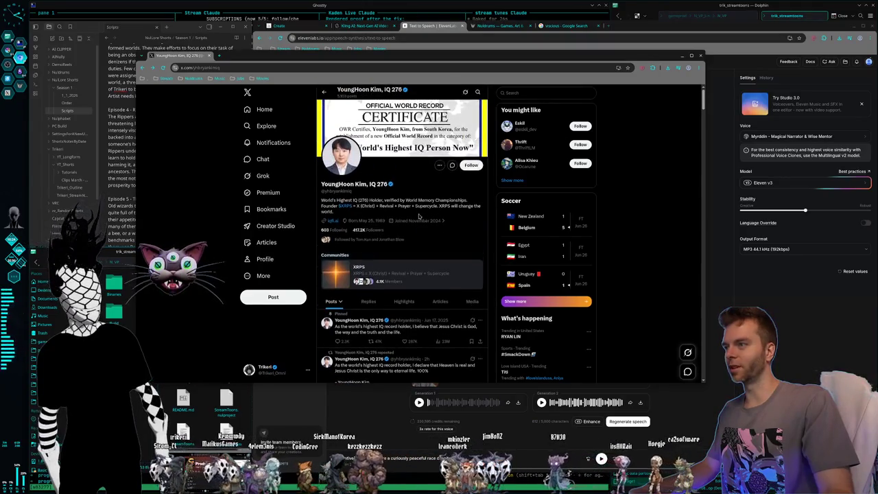
pyautogui.scroll(-3, 419, 218)
pyautogui.scroll(-3, 415, 225)
pyautogui.scroll(-3, 416, 225)
pyautogui.scroll(-3, 415, 226)
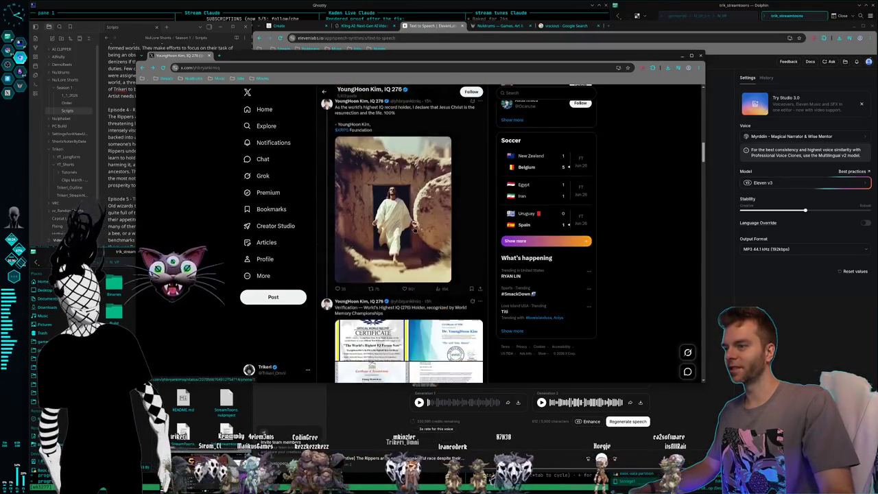
pyautogui.scroll(-2, 414, 228)
pyautogui.scroll(2, 414, 230)
pyautogui.scroll(1, 411, 233)
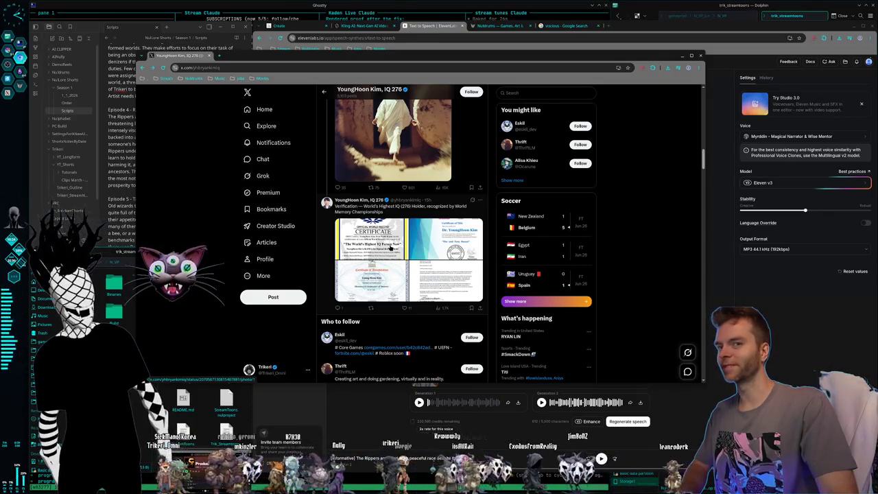
pyautogui.scroll(-2, 391, 246)
pyautogui.scroll(-2, 390, 247)
pyautogui.scroll(-3, 391, 246)
pyautogui.scroll(-3, 389, 248)
pyautogui.scroll(-3, 390, 248)
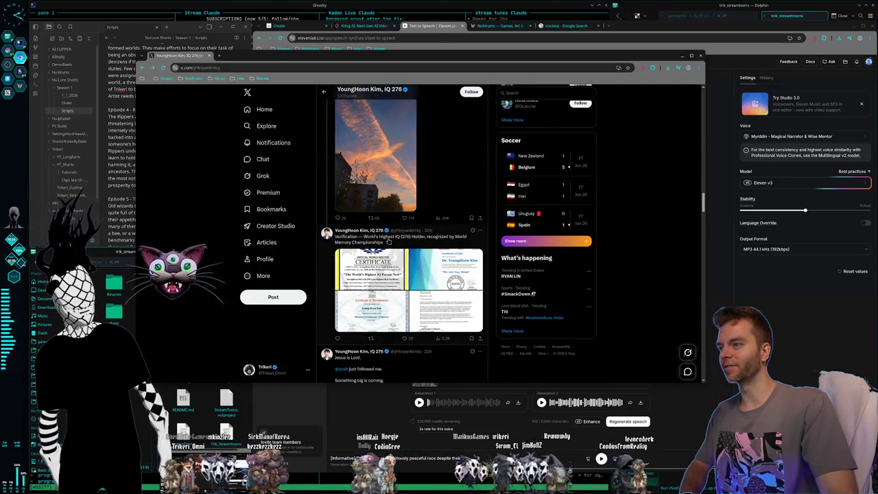
pyautogui.scroll(-3, 389, 240)
pyautogui.scroll(-3, 389, 241)
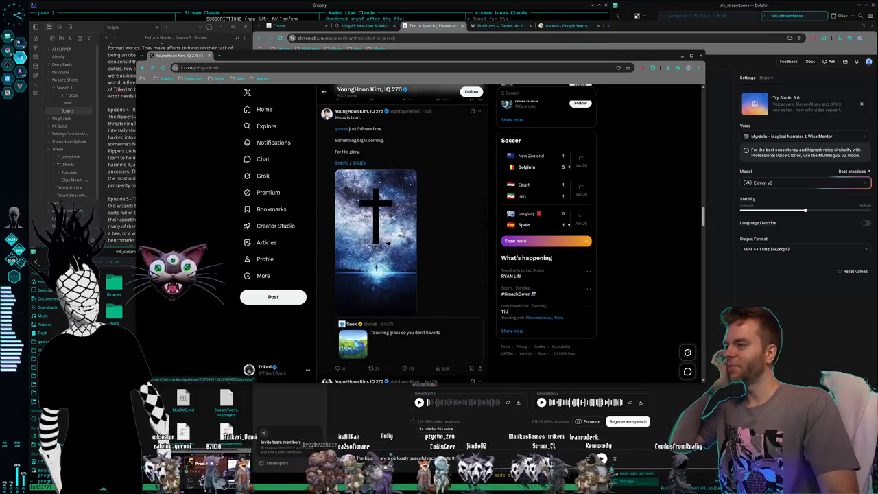
pyautogui.moveTo(403, 227)
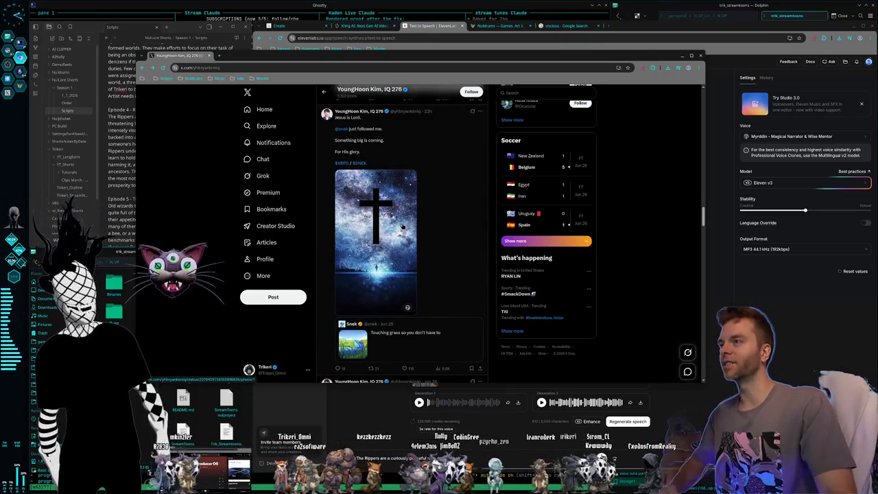
pyautogui.scroll(-1, 395, 222)
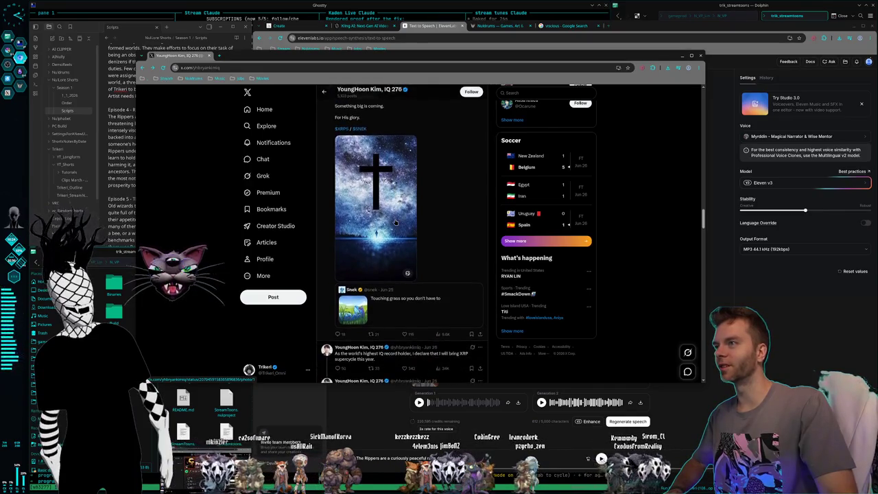
pyautogui.scroll(-2, 395, 221)
pyautogui.scroll(-1, 395, 221)
pyautogui.scroll(-3, 395, 222)
pyautogui.scroll(-1, 395, 221)
pyautogui.scroll(-1, 395, 222)
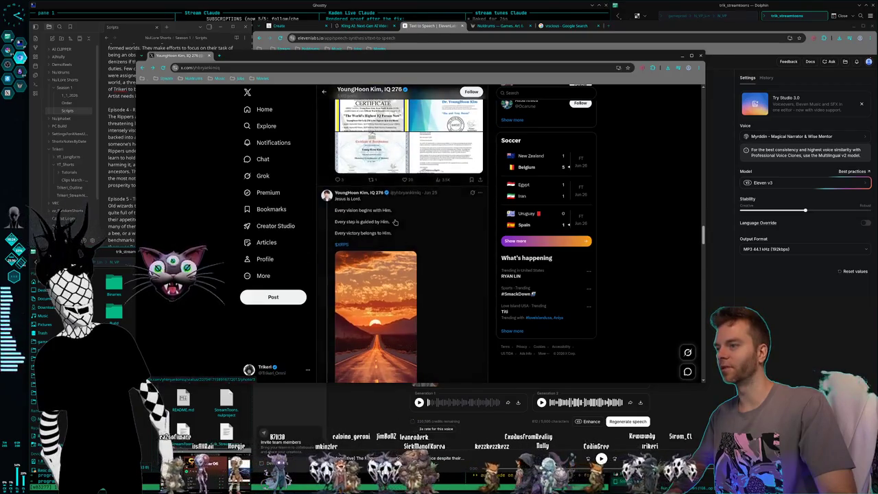
pyautogui.scroll(-3, 395, 222)
pyautogui.scroll(-2, 395, 222)
pyautogui.scroll(-2, 395, 221)
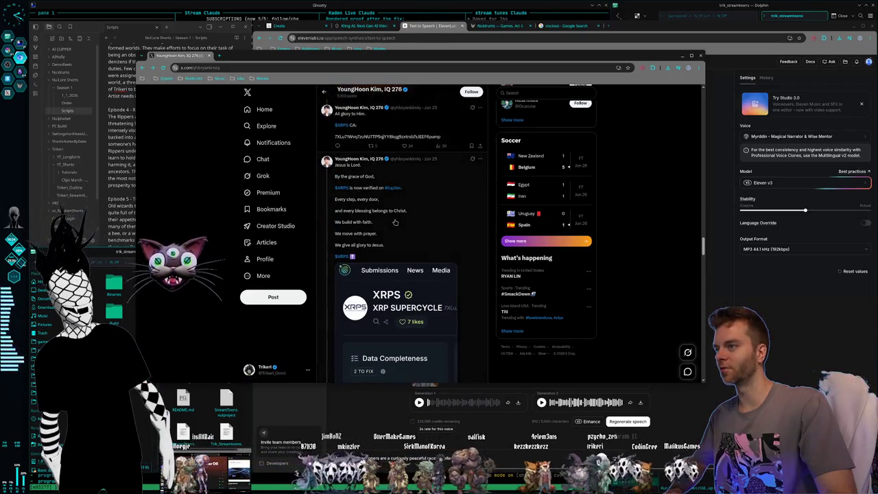
pyautogui.scroll(-1, 395, 222)
pyautogui.scroll(3, 395, 221)
pyautogui.scroll(5, 394, 223)
pyautogui.scroll(4, 394, 223)
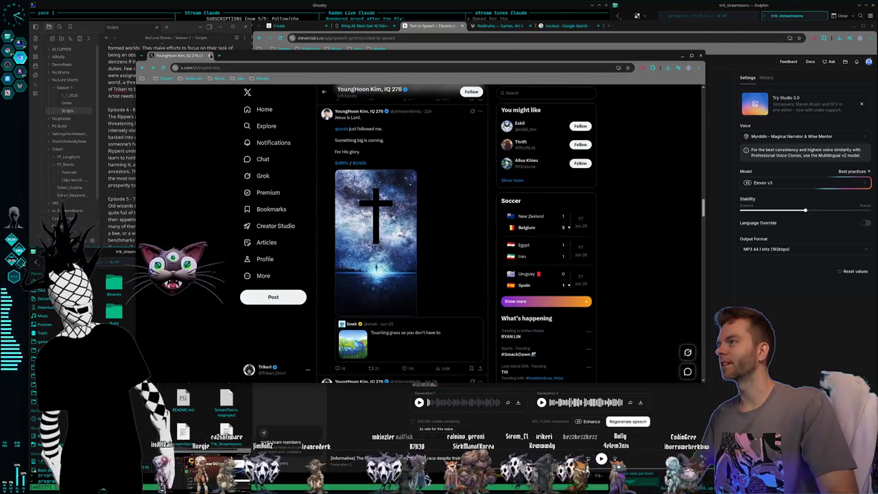
pyautogui.hotkey('ctrl', 'w')
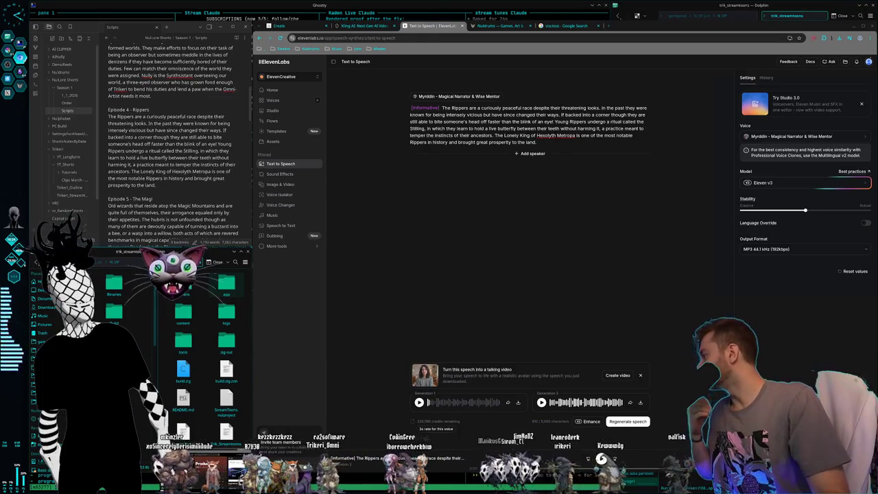
# - Bring the Reddit thread dissecting the record IQ claim to the front with Alt+Tab
pyautogui.hotkey('alt', 'Tab')
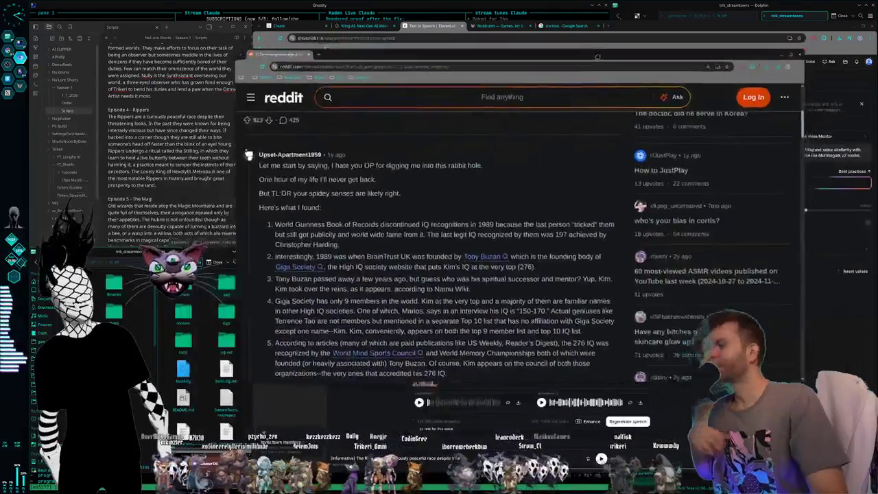
pyautogui.scroll(5, 345, 315)
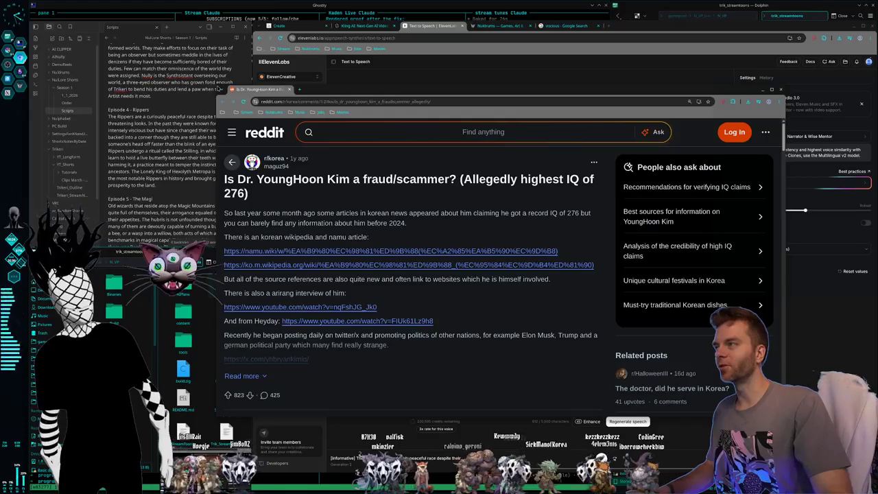
pyautogui.moveTo(214, 85); pyautogui.dragTo(198, 50)
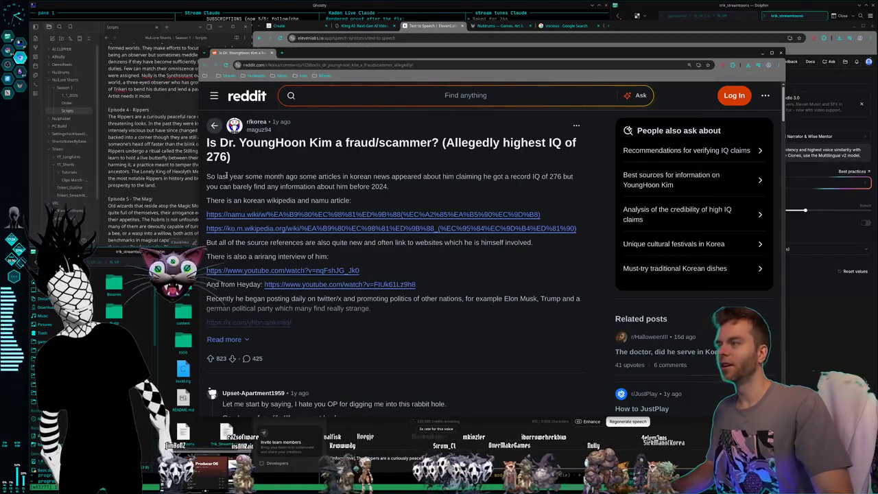
pyautogui.moveTo(227, 177); pyautogui.dragTo(318, 178)
pyautogui.click(319, 182)
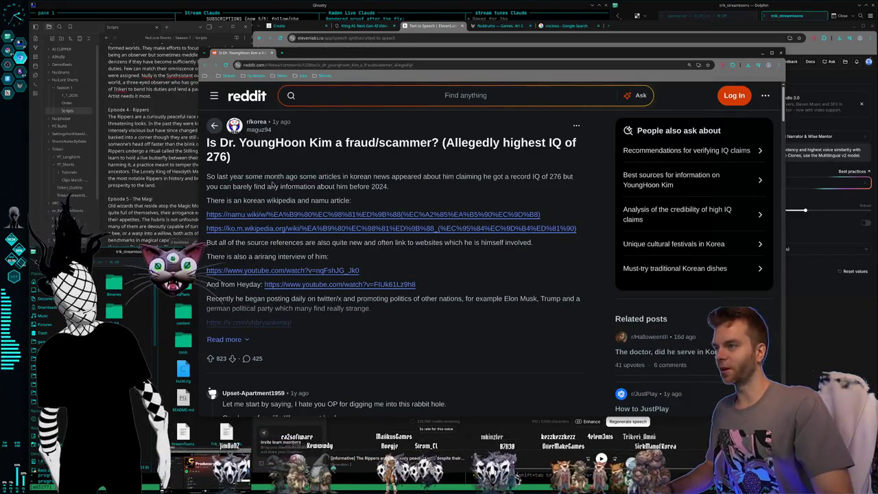
pyautogui.moveTo(224, 186); pyautogui.dragTo(288, 186)
pyautogui.click(288, 181)
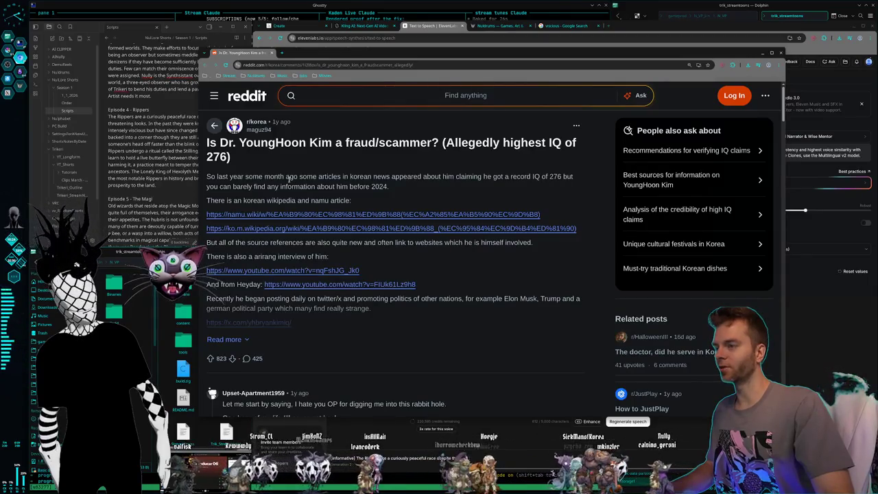
pyautogui.scroll(-1, 289, 178)
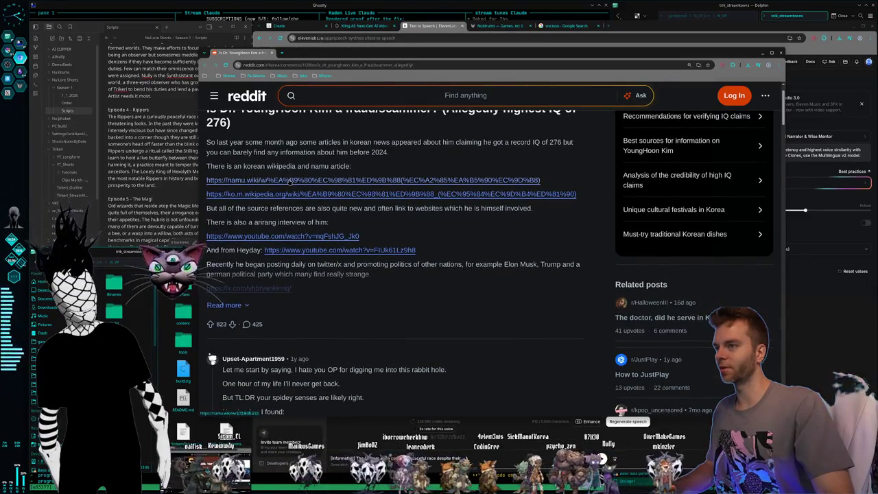
pyautogui.scroll(-1, 290, 180)
pyautogui.moveTo(244, 174)
pyautogui.mouseDown()
pyautogui.moveTo(420, 184)
pyautogui.moveTo(401, 194)
pyautogui.mouseUp()
pyautogui.click(230, 174)
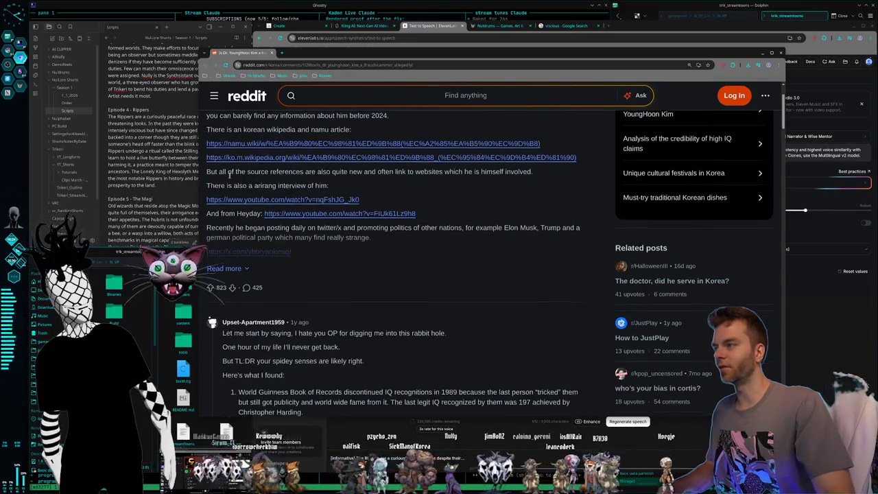
pyautogui.scroll(-1, 258, 198)
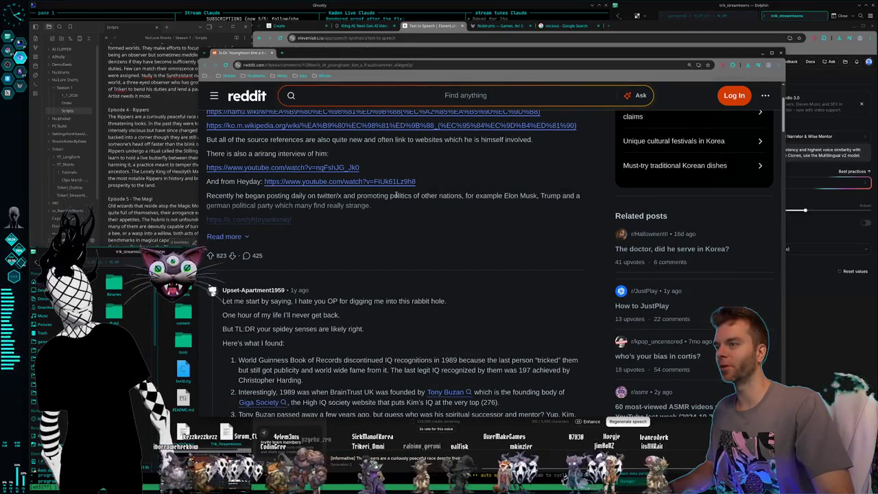
pyautogui.moveTo(313, 196); pyautogui.dragTo(293, 205)
pyautogui.click(286, 204)
pyautogui.click(226, 236)
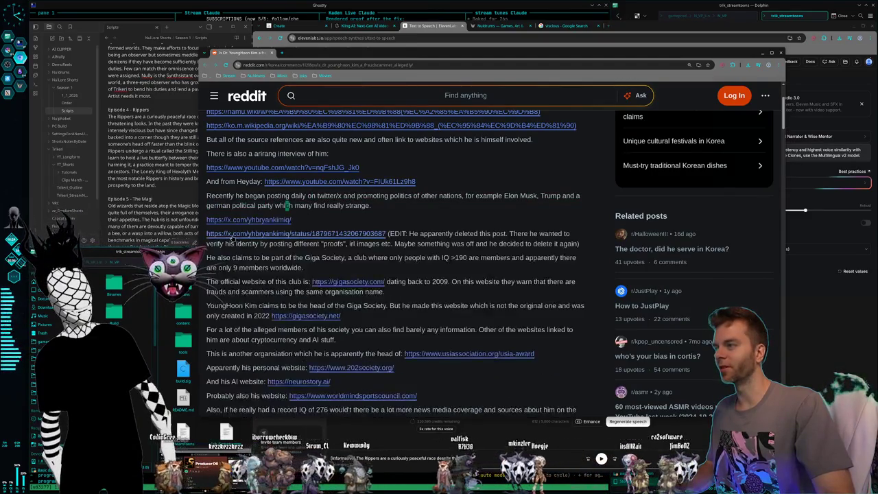
pyautogui.scroll(-5, 304, 217)
pyautogui.scroll(5, 303, 217)
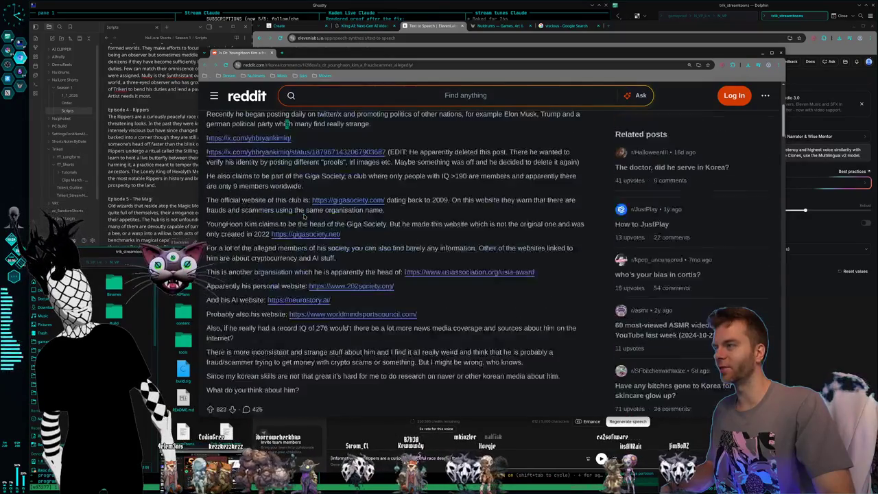
pyautogui.scroll(-2, 287, 137)
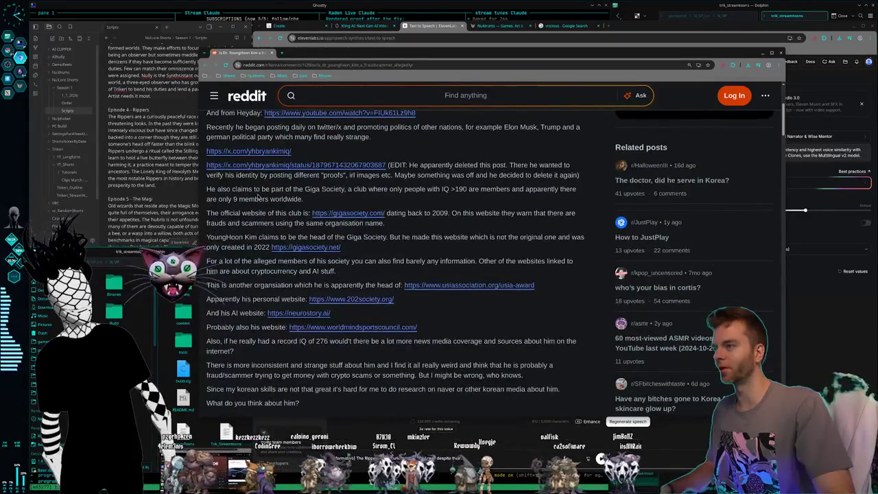
pyautogui.scroll(-2, 258, 197)
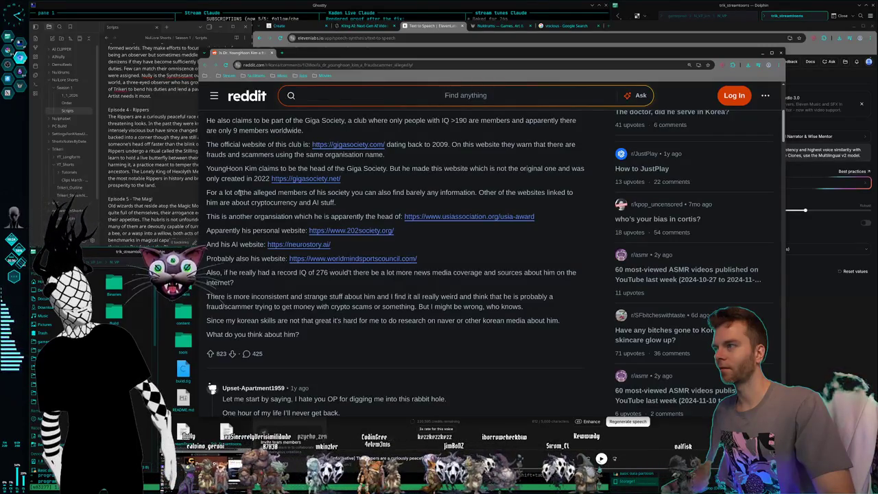
pyautogui.moveTo(219, 145); pyautogui.dragTo(384, 155)
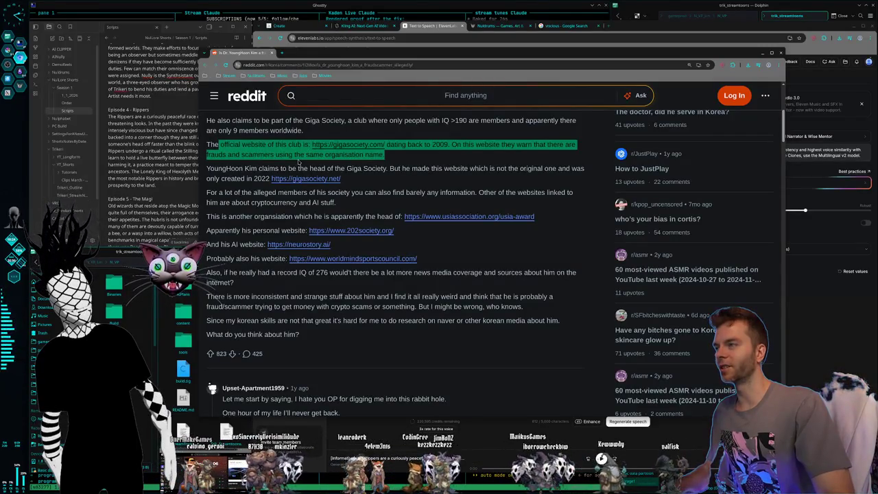
pyautogui.click(223, 148)
pyautogui.scroll(-2, 260, 157)
pyautogui.scroll(-2, 269, 160)
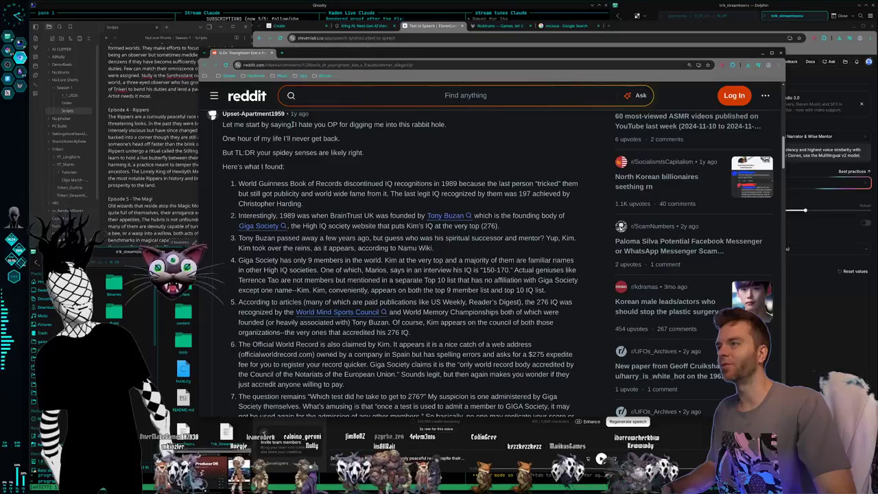
pyautogui.scroll(1, 248, 129)
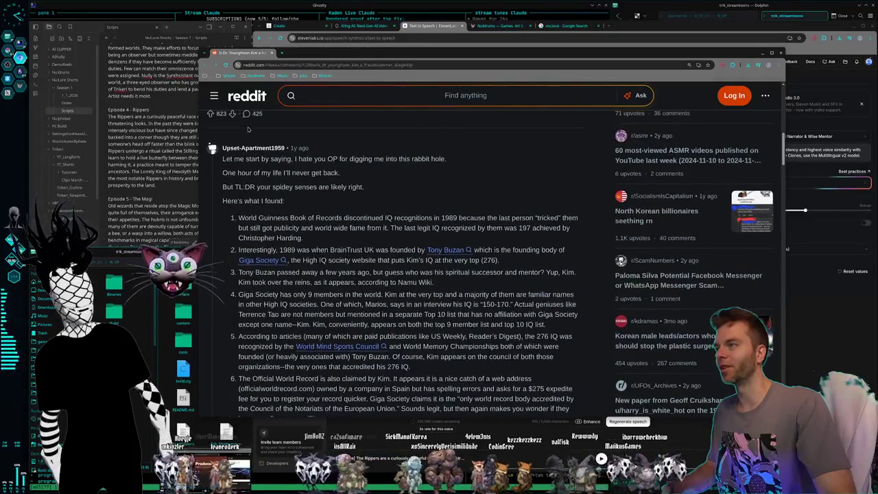
pyautogui.scroll(-1, 248, 129)
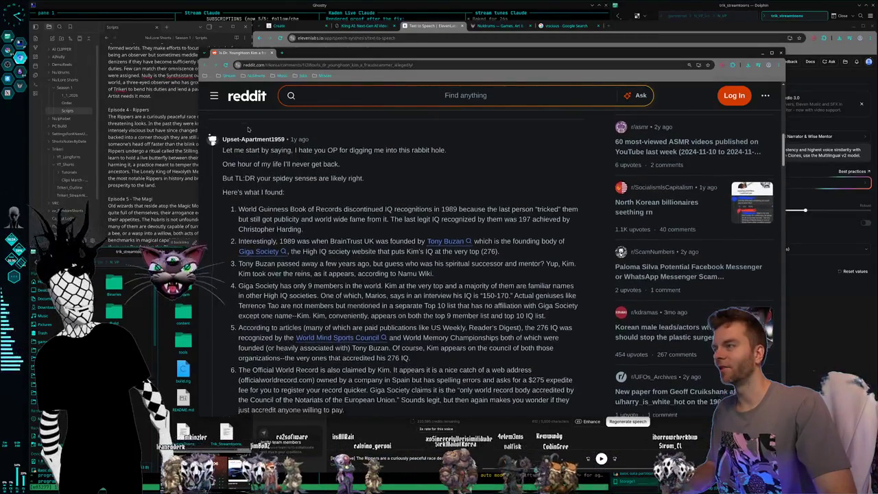
pyautogui.scroll(-1, 248, 129)
pyautogui.scroll(-1, 248, 129)
pyautogui.scroll(1, 248, 128)
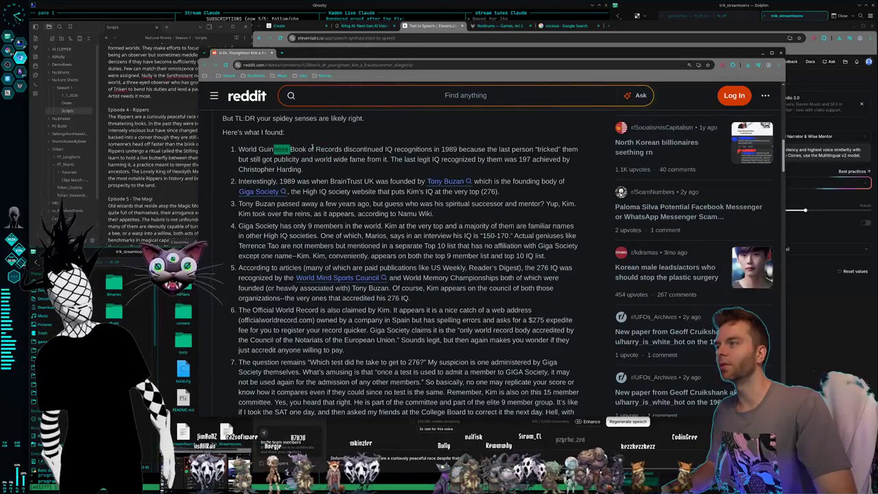
pyautogui.moveTo(380, 148)
pyautogui.mouseDown()
pyautogui.moveTo(407, 149)
pyautogui.moveTo(320, 159)
pyautogui.mouseUp()
pyautogui.click(404, 149)
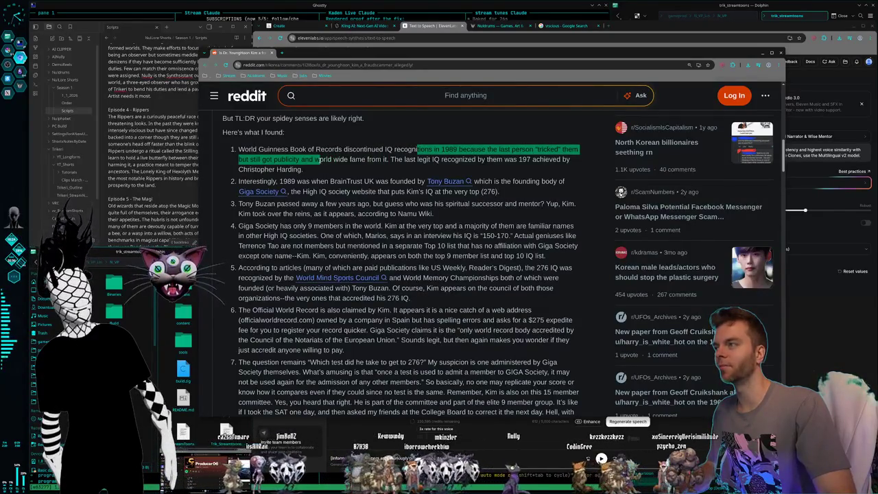
pyautogui.moveTo(305, 160); pyautogui.dragTo(448, 160)
pyautogui.moveTo(528, 168); pyautogui.dragTo(529, 168)
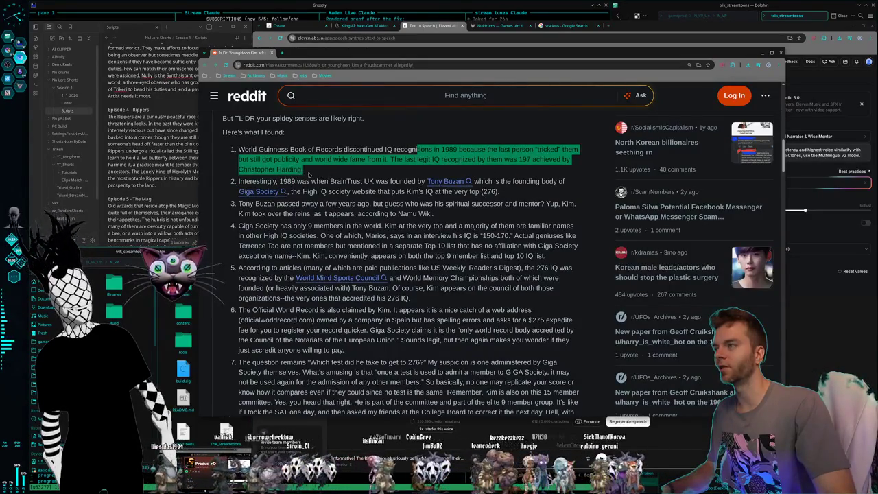
pyautogui.moveTo(308, 174); pyautogui.dragTo(245, 145)
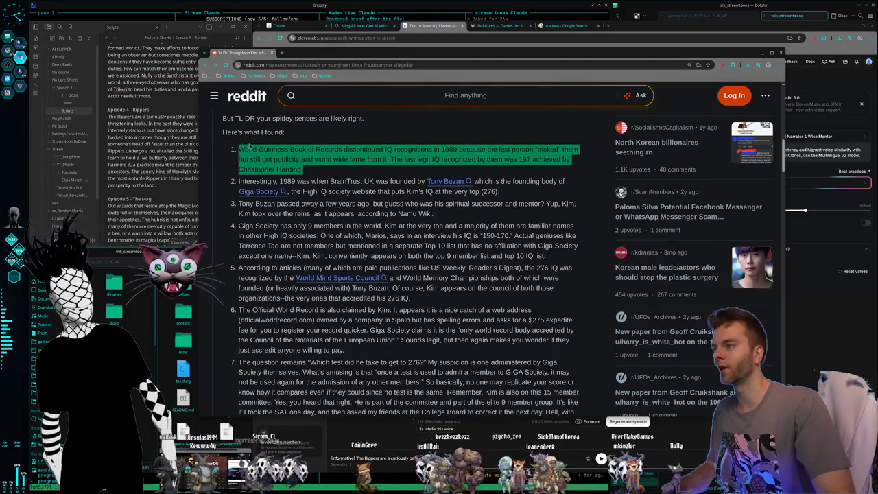
pyautogui.click(326, 148)
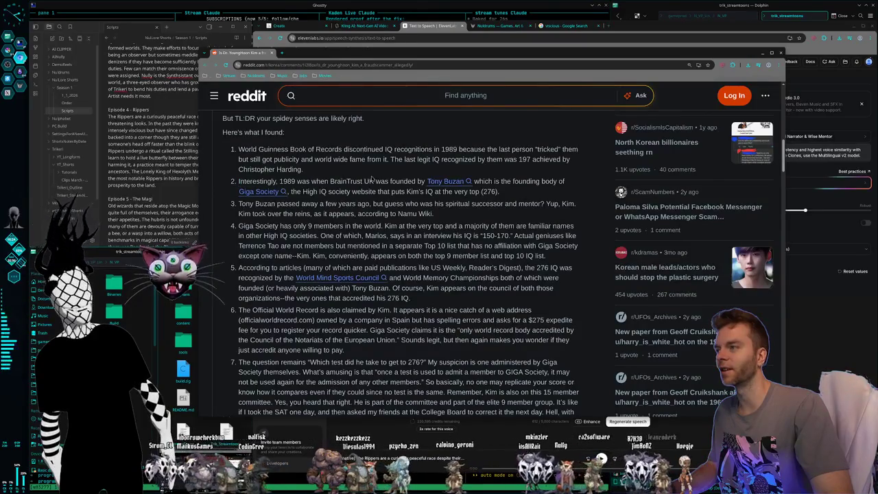
pyautogui.moveTo(310, 191); pyautogui.dragTo(354, 192)
pyautogui.click(354, 192)
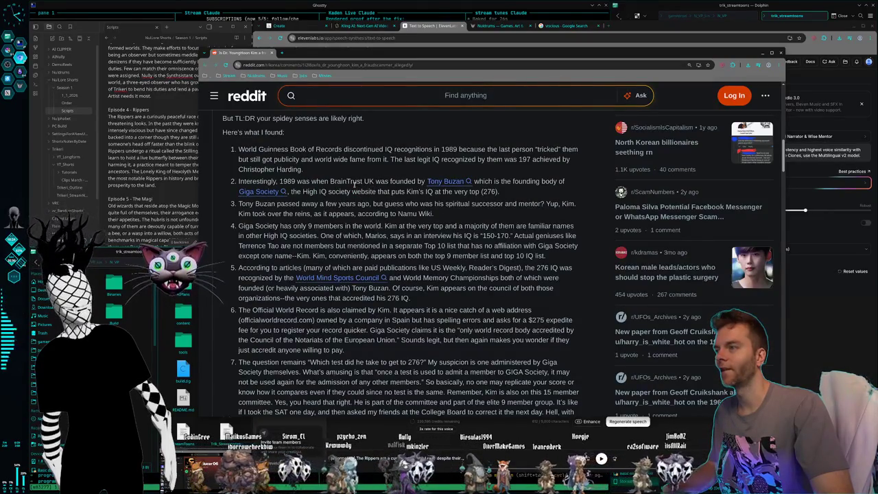
pyautogui.click(373, 205)
pyautogui.moveTo(289, 207); pyautogui.dragTo(450, 213)
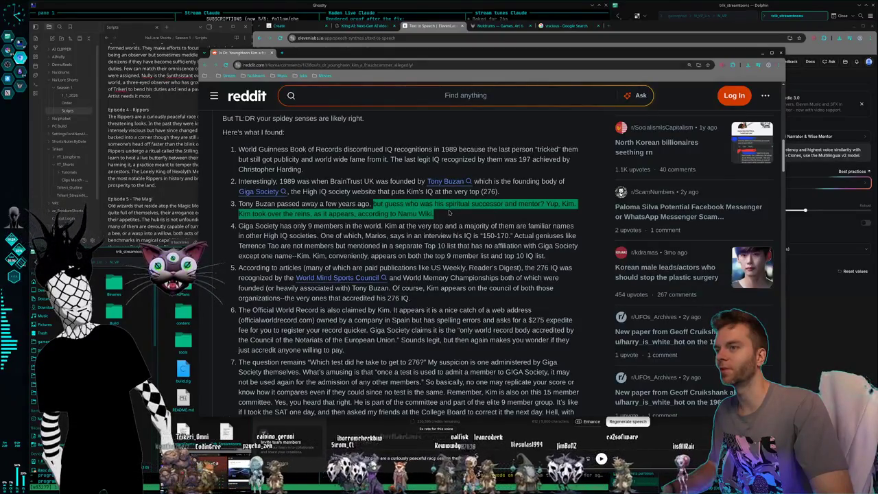
pyautogui.click(449, 213)
pyautogui.moveTo(444, 217); pyautogui.dragTo(254, 214)
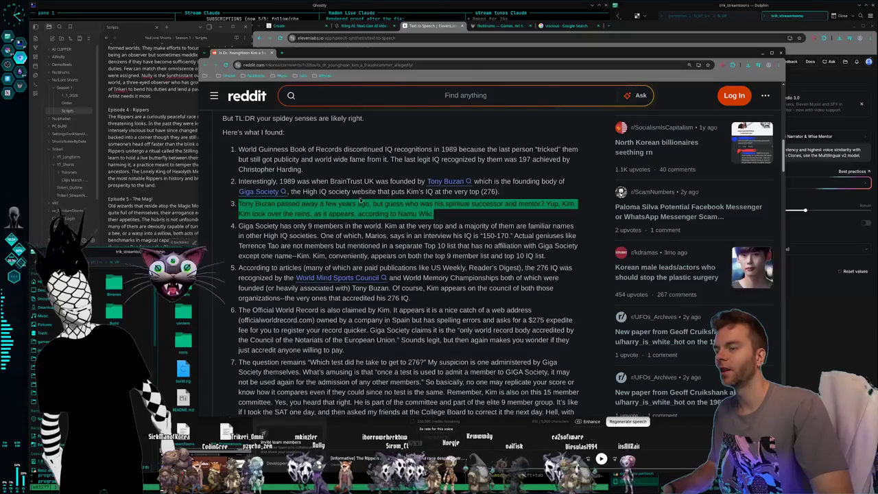
pyautogui.tripleClick(253, 213)
pyautogui.click(254, 212)
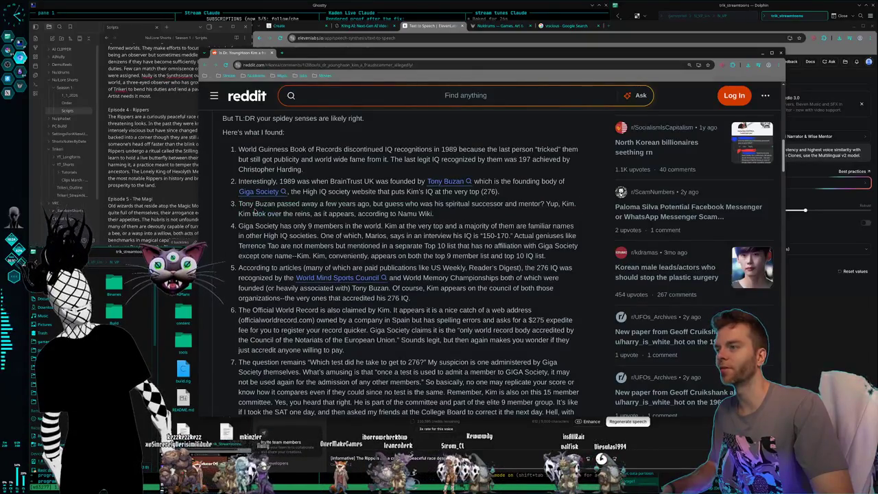
pyautogui.scroll(-1, 256, 206)
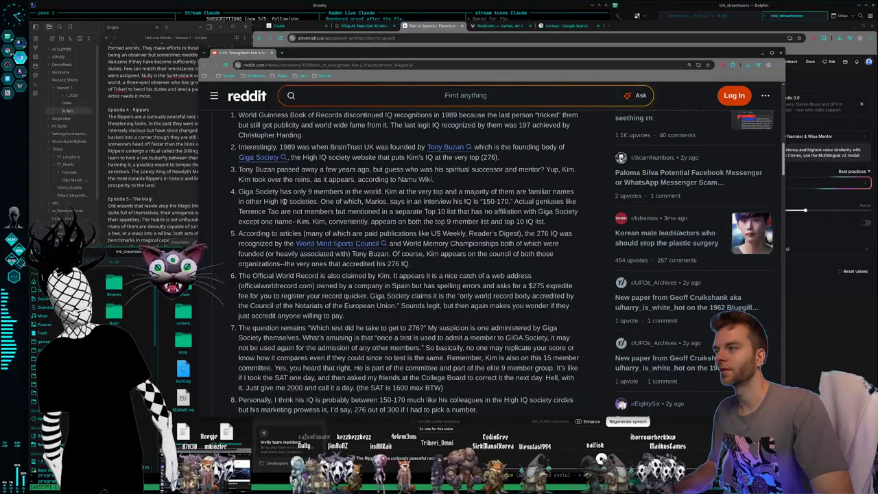
pyautogui.moveTo(296, 201); pyautogui.dragTo(239, 201)
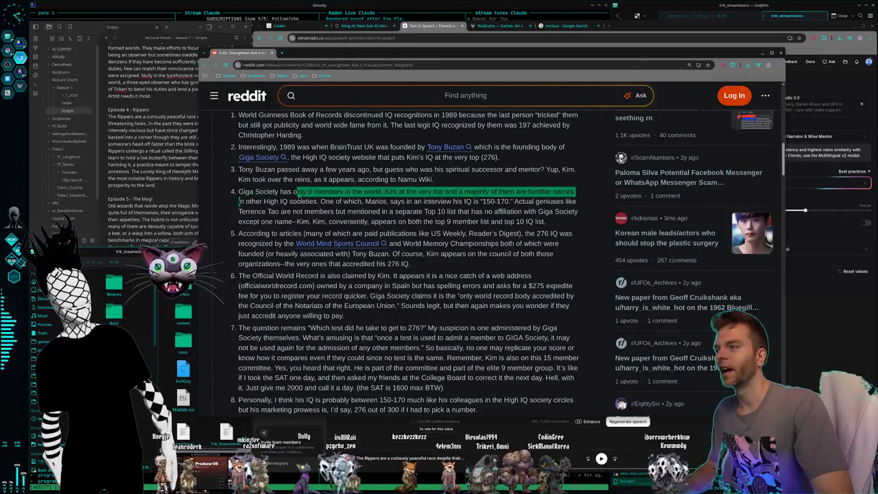
pyautogui.click(295, 202)
pyautogui.moveTo(321, 202)
pyautogui.mouseDown()
pyautogui.moveTo(556, 211)
pyautogui.moveTo(323, 221)
pyautogui.moveTo(547, 219)
pyautogui.mouseUp()
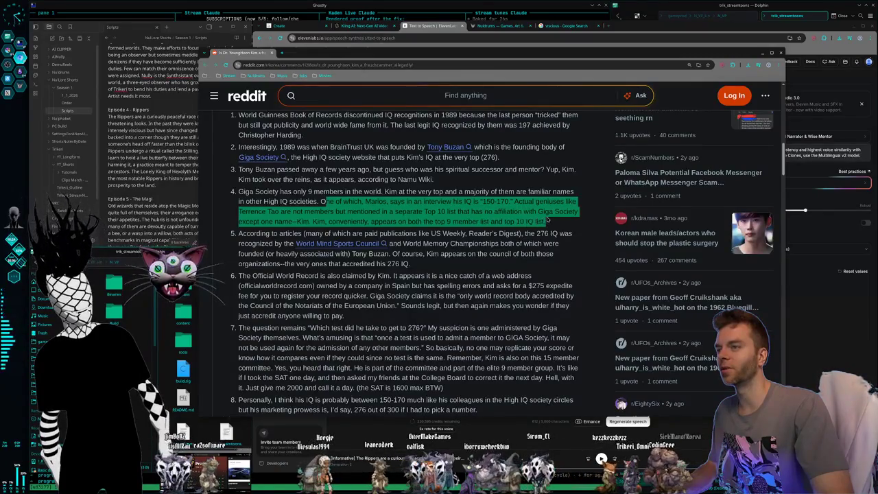
pyautogui.click(547, 219)
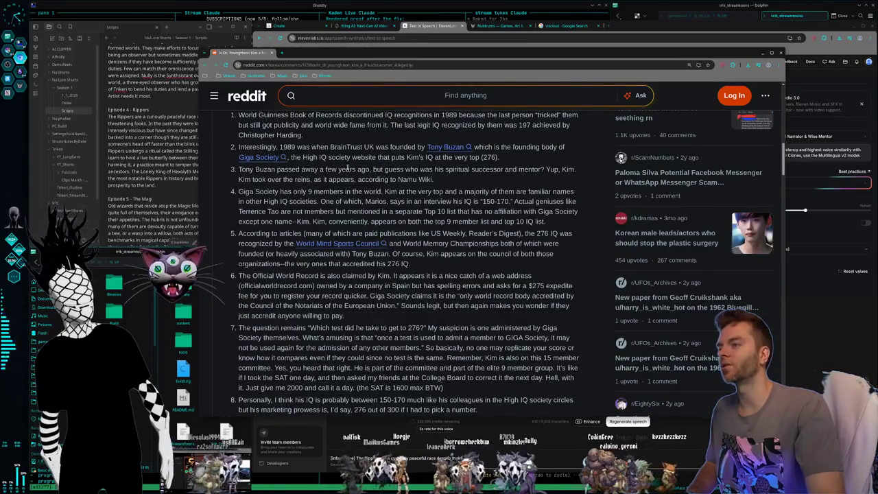
pyautogui.scroll(-1, 347, 166)
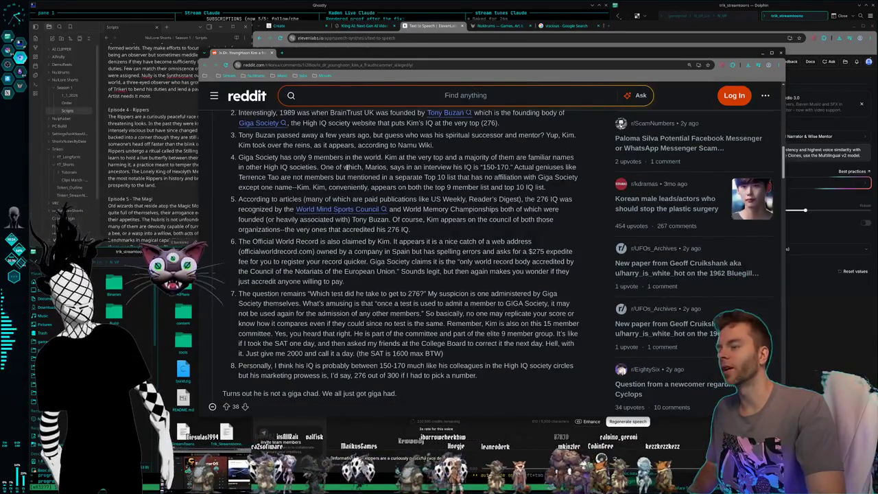
pyautogui.scroll(1, 347, 167)
pyautogui.scroll(1, 347, 168)
pyautogui.scroll(-1, 347, 170)
pyautogui.scroll(1, 256, 161)
pyautogui.moveTo(241, 150); pyautogui.dragTo(379, 156)
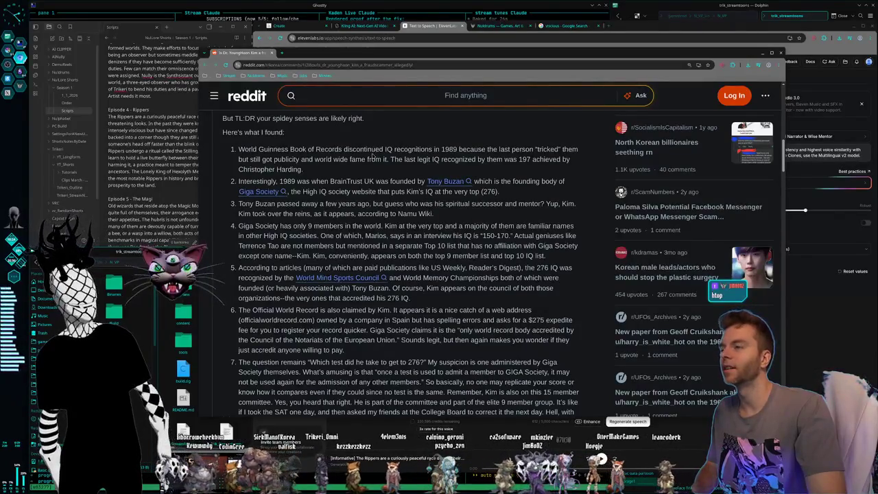
pyautogui.scroll(-3, 371, 156)
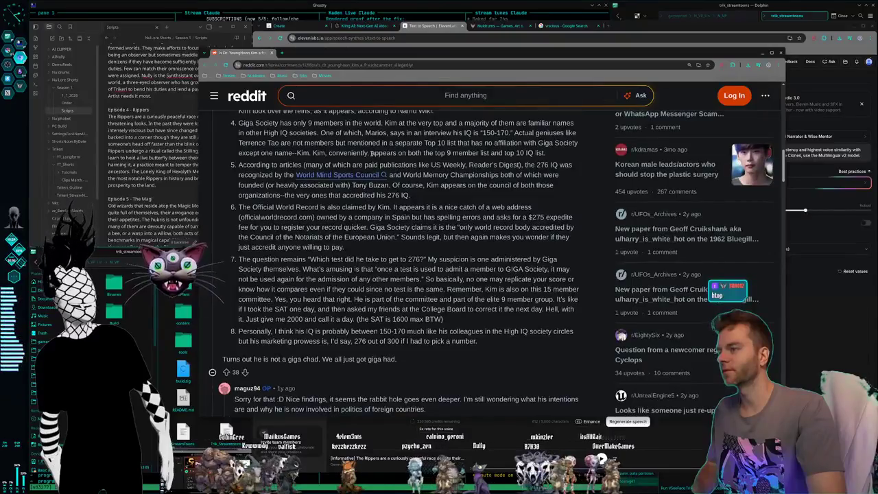
pyautogui.scroll(1, 258, 186)
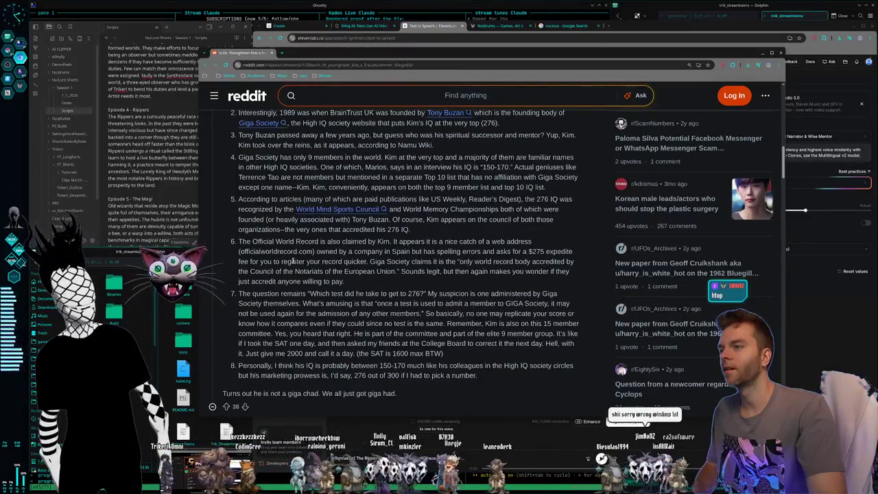
pyautogui.moveTo(276, 293); pyautogui.dragTo(465, 302)
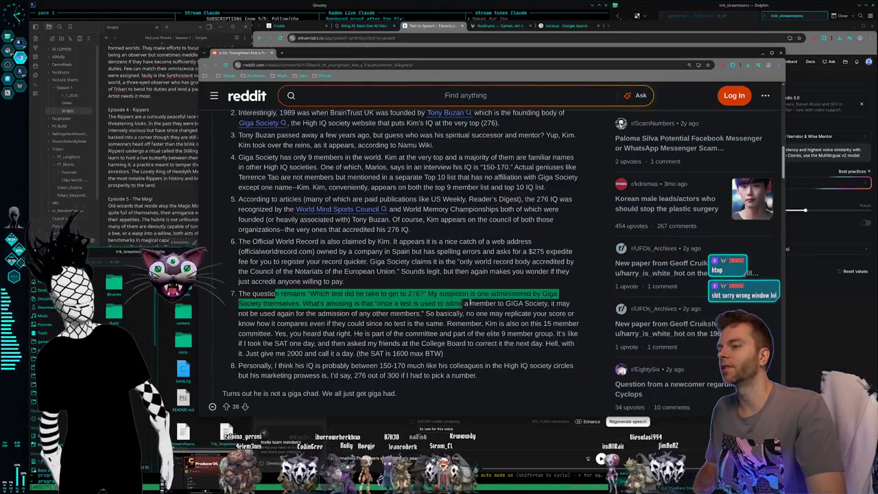
pyautogui.moveTo(480, 303)
pyautogui.mouseDown()
pyautogui.moveTo(281, 312)
pyautogui.moveTo(302, 303)
pyautogui.moveTo(489, 306)
pyautogui.moveTo(488, 314)
pyautogui.moveTo(320, 314)
pyautogui.moveTo(388, 313)
pyautogui.mouseUp()
pyautogui.click(302, 301)
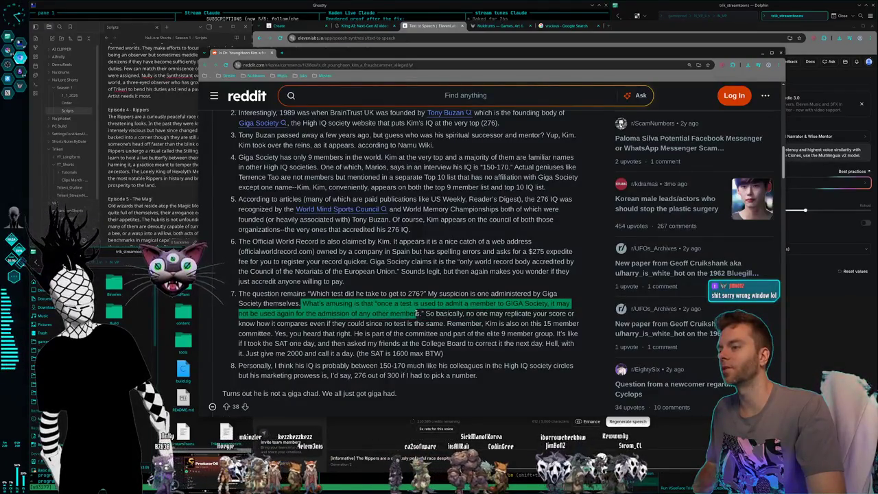
pyautogui.moveTo(458, 313)
pyautogui.mouseDown()
pyautogui.moveTo(560, 323)
pyautogui.moveTo(291, 331)
pyautogui.moveTo(447, 321)
pyautogui.mouseUp()
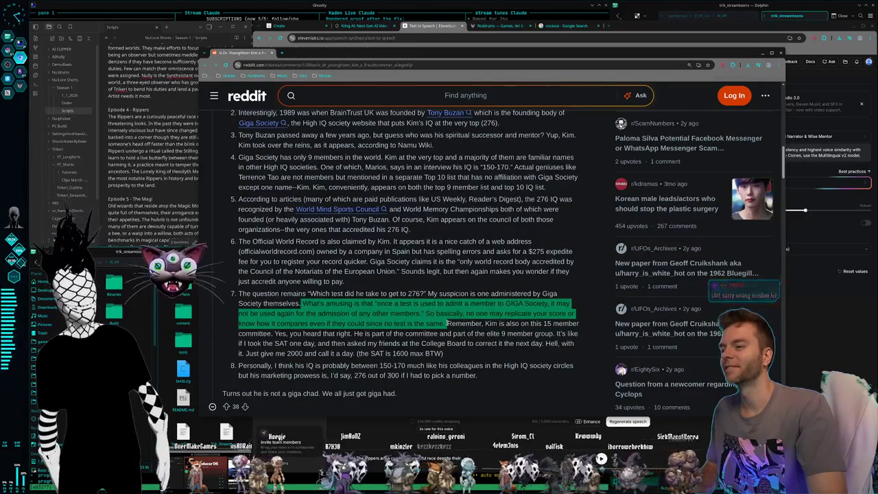
pyautogui.moveTo(436, 323); pyautogui.dragTo(356, 334)
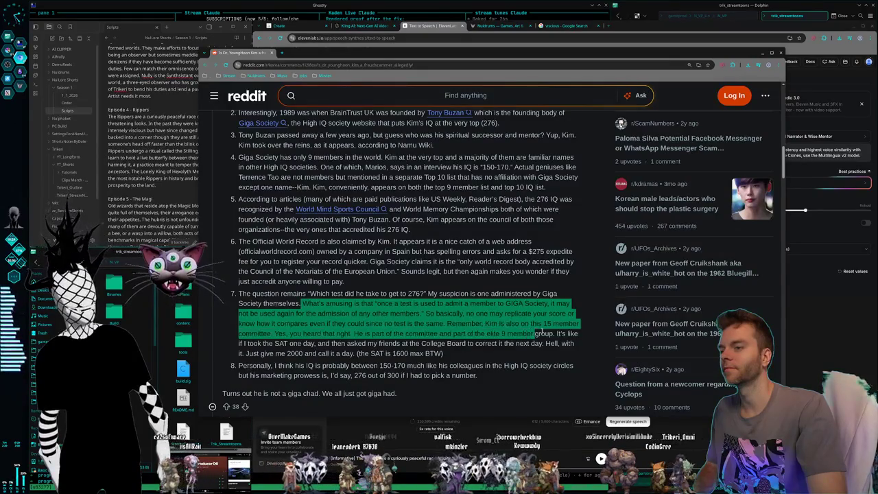
pyautogui.moveTo(359, 332)
pyautogui.mouseDown()
pyautogui.moveTo(373, 343)
pyautogui.moveTo(325, 334)
pyautogui.mouseUp()
pyautogui.click(377, 324)
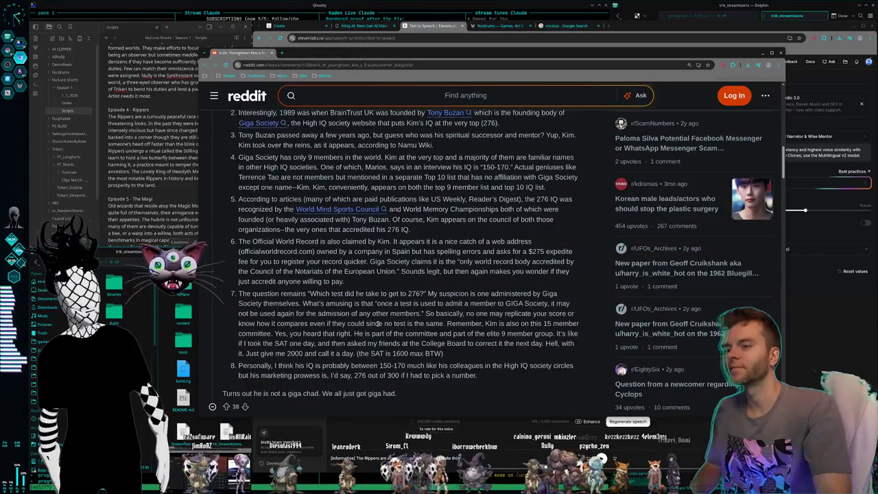
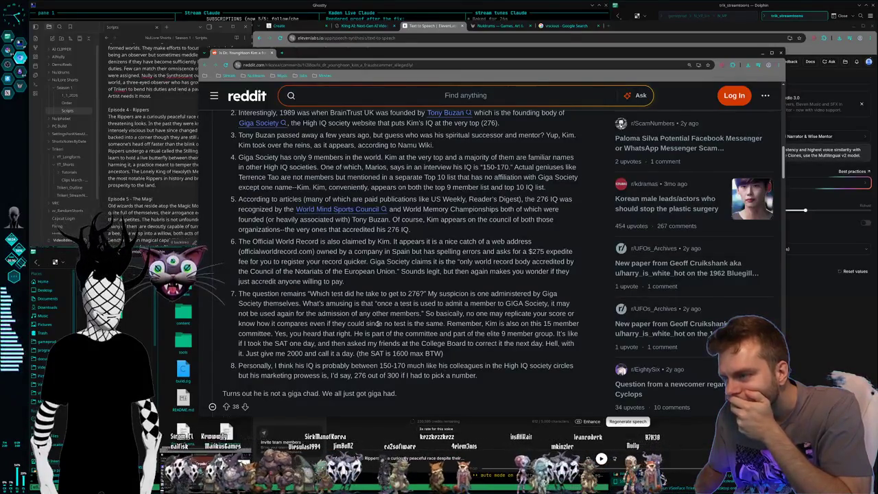
# - Finish reading the Reddit thread and close its window
pyautogui.scroll(-1, 385, 284)
pyautogui.scroll(-3, 386, 284)
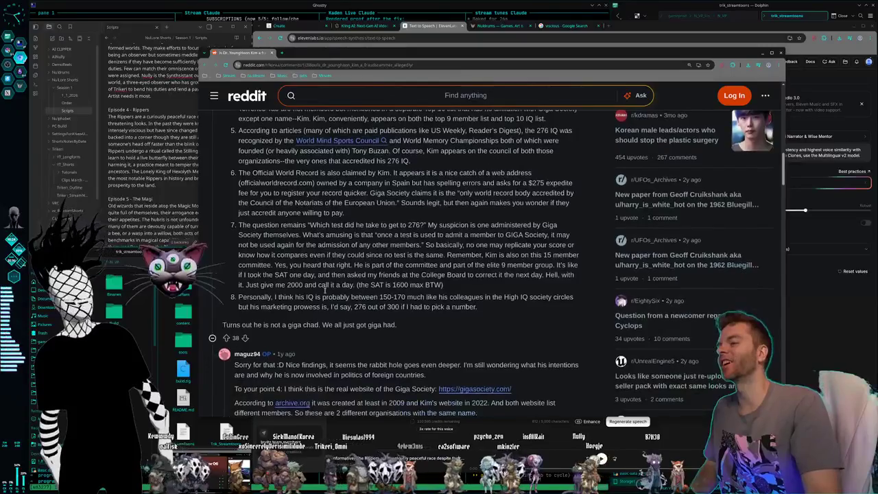
pyautogui.scroll(-1, 323, 290)
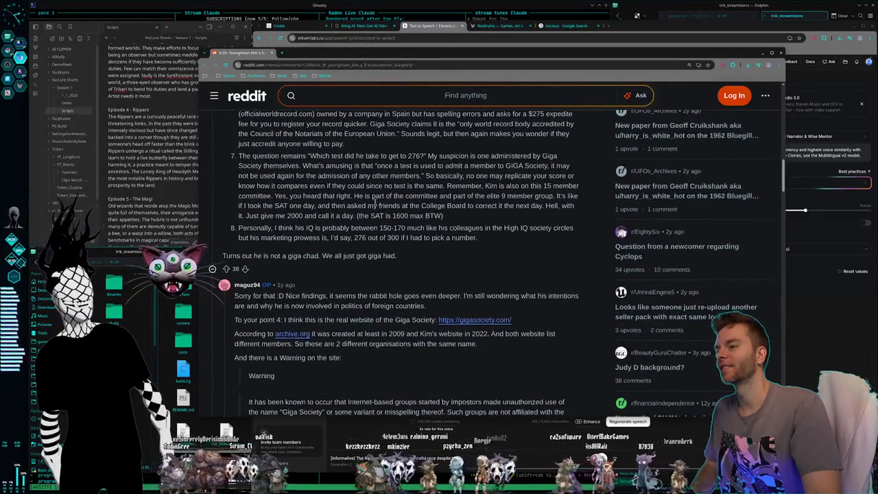
pyautogui.scroll(-1, 376, 205)
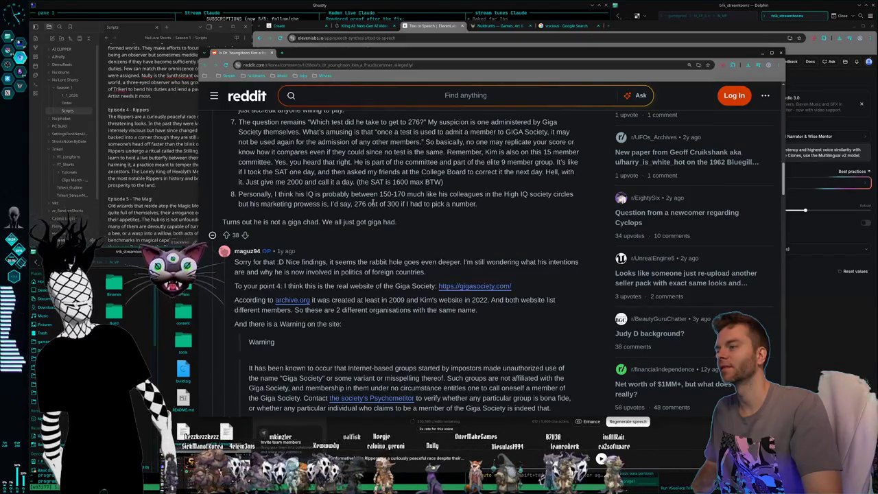
pyautogui.scroll(-1, 373, 204)
pyautogui.scroll(-1, 371, 204)
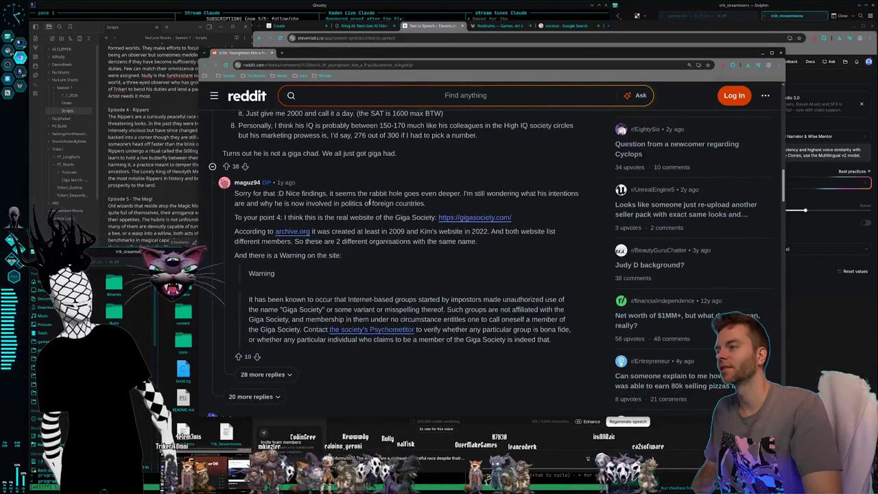
pyautogui.scroll(-1, 370, 203)
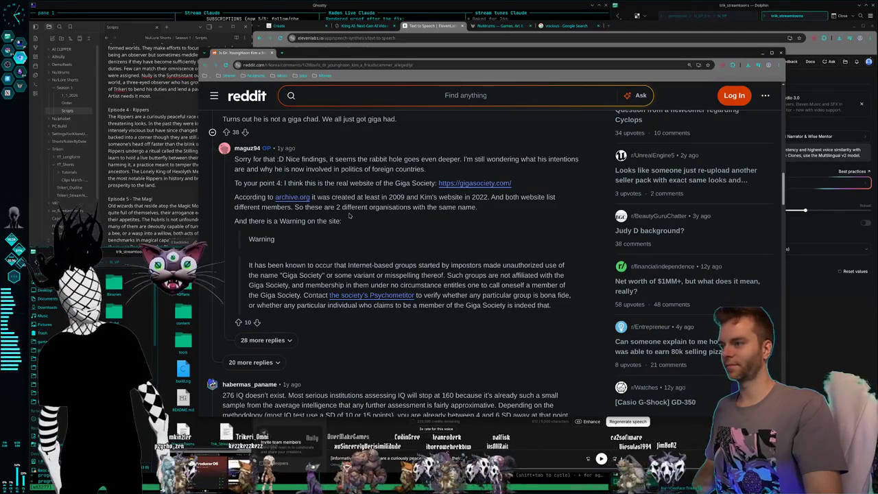
pyautogui.scroll(-1, 348, 213)
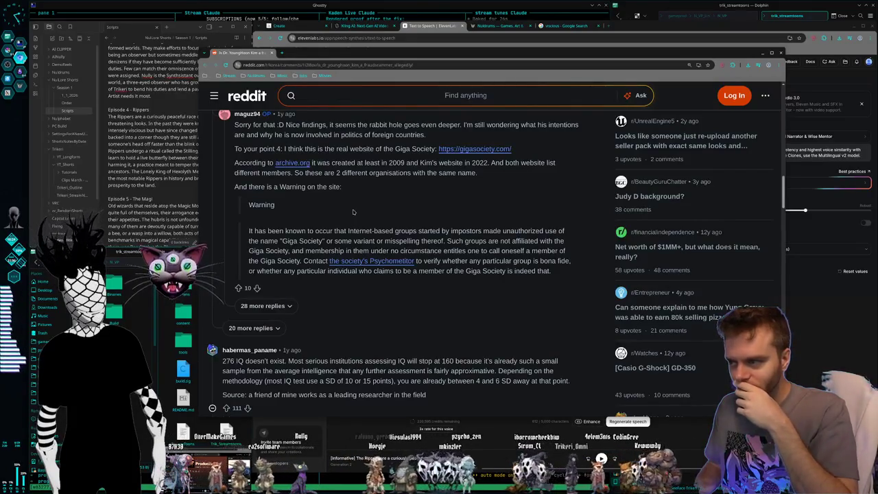
pyautogui.scroll(-2, 301, 147)
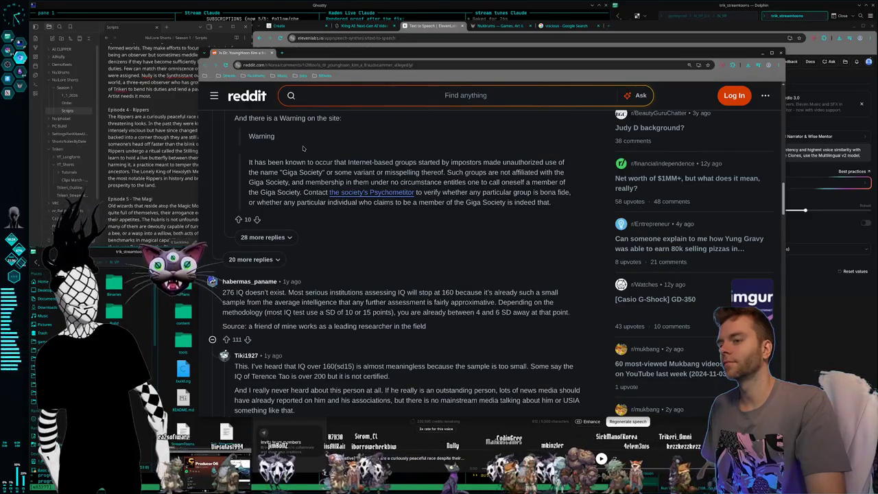
pyautogui.scroll(-1, 302, 147)
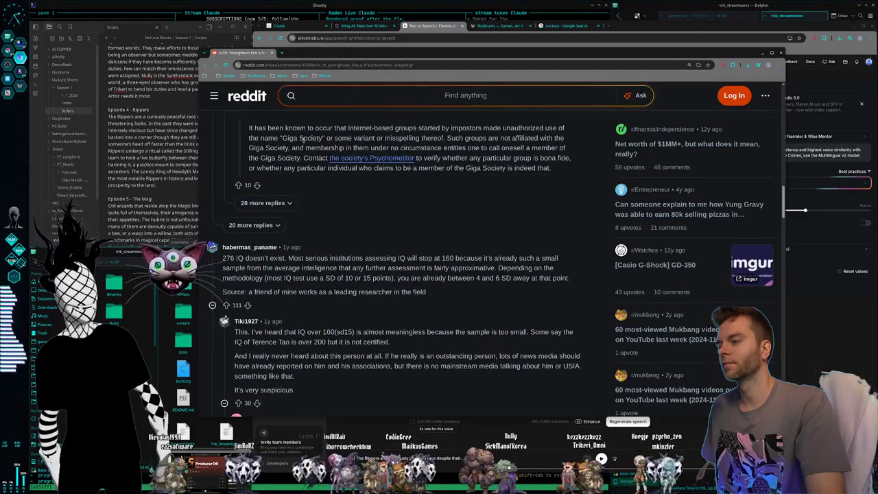
pyautogui.scroll(5, 301, 138)
pyautogui.scroll(5, 300, 138)
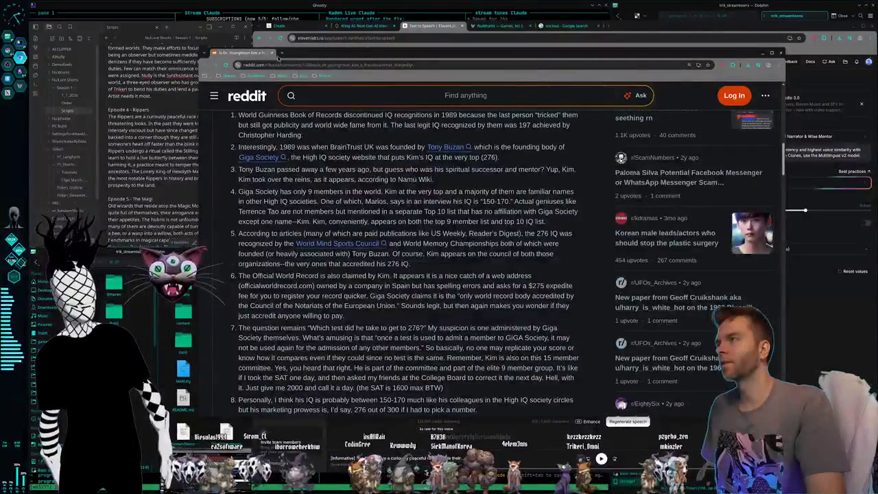
pyautogui.click(272, 52)
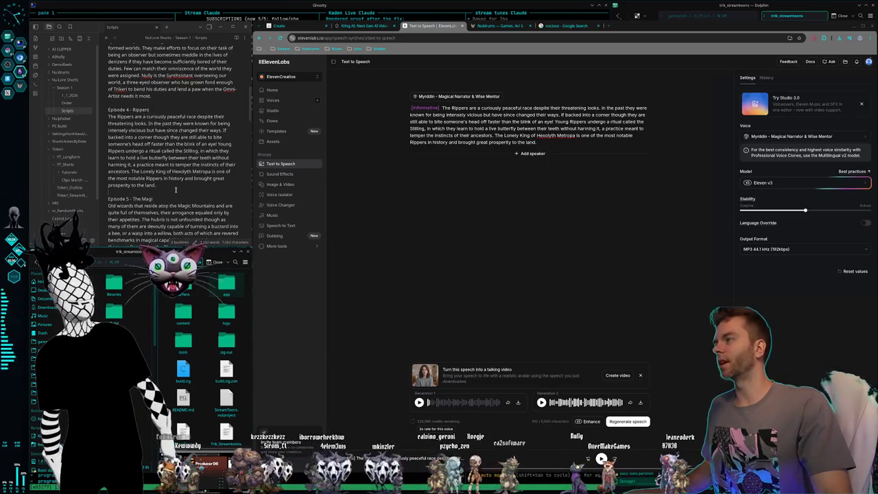
# - Select the Episode 5 Old wizards paragraph in the script
pyautogui.scroll(2, 175, 190)
pyautogui.scroll(2, 175, 191)
pyautogui.scroll(2, 177, 192)
pyautogui.scroll(-3, 178, 191)
pyautogui.scroll(-3, 192, 192)
pyautogui.scroll(-3, 209, 195)
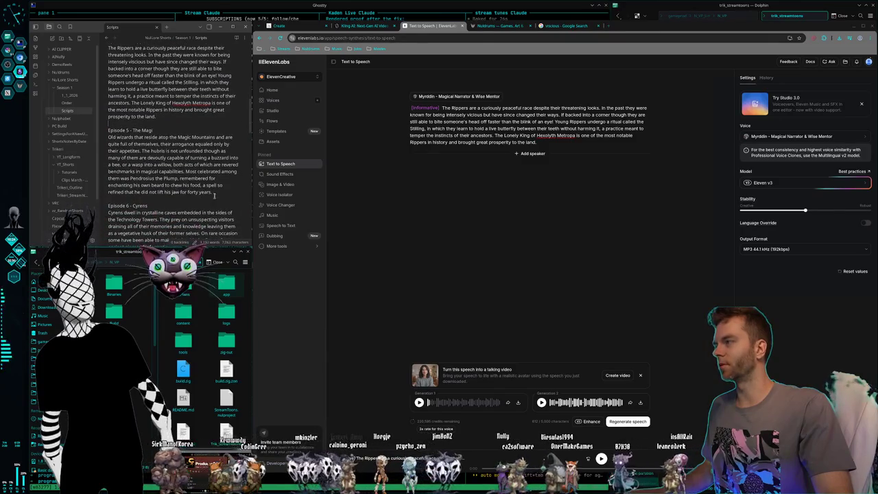
pyautogui.moveTo(217, 190); pyautogui.dragTo(99, 140)
pyautogui.hotkey('ctrl', 'c')
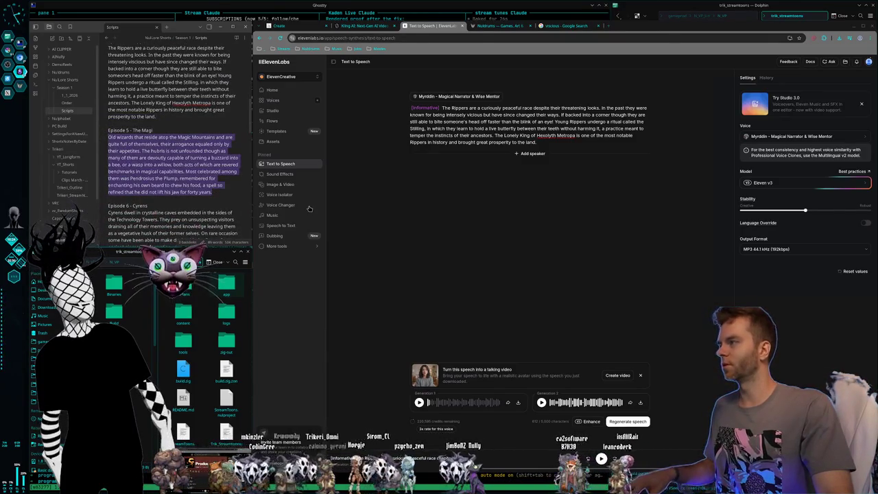
# - Replace the Rippers narration in ElevenLabs with the wizards paragraph and generate speech
pyautogui.moveTo(542, 143); pyautogui.dragTo(447, 107)
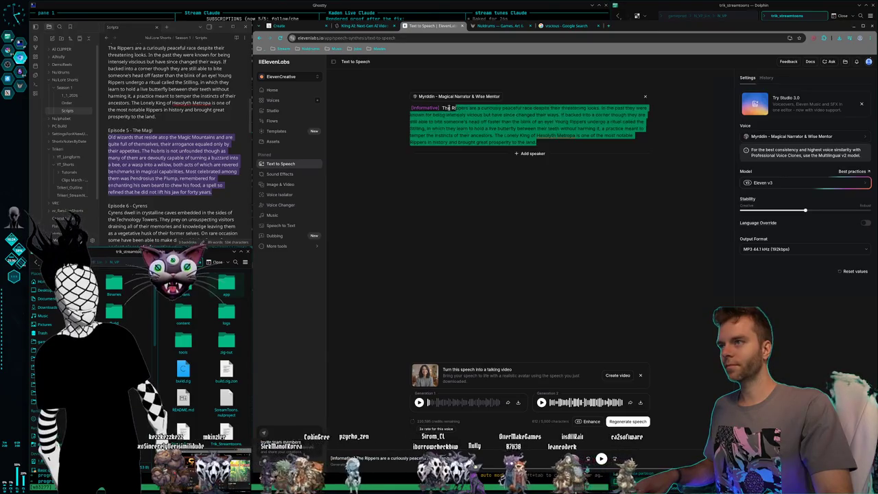
pyautogui.hotkey('ctrl', 'v')
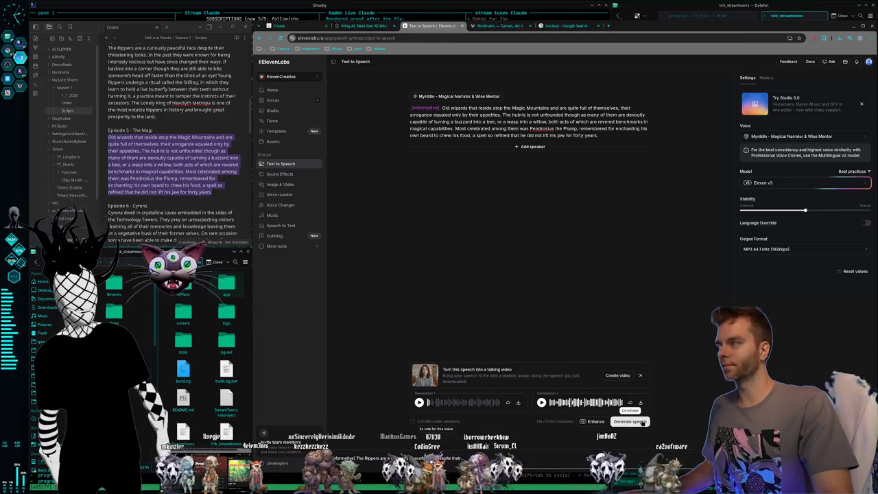
pyautogui.click(629, 421)
# - Preview the first wizards narration take, stop it, and deselect the script paragraph
pyautogui.scroll(-2, 190, 191)
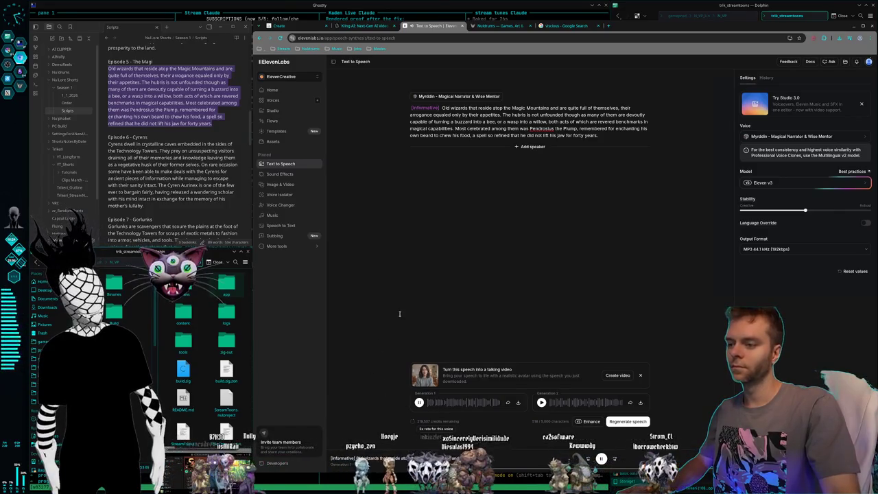
pyautogui.click(419, 403)
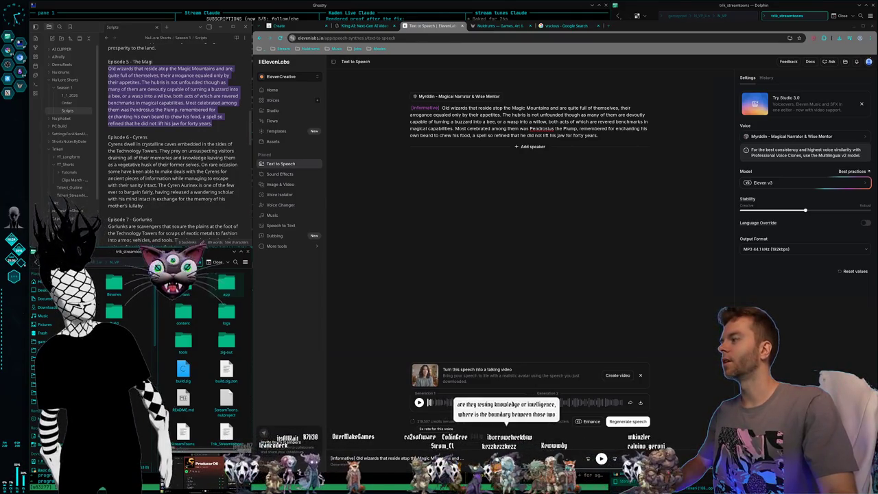
pyautogui.click(225, 140)
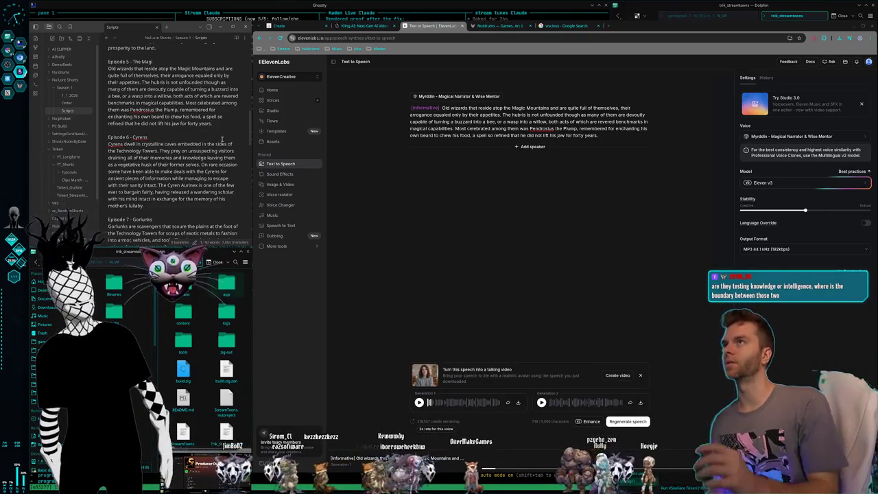
# - Compare both wizards takes, dismiss the talking-video card, and regenerate the speech
pyautogui.click(428, 404)
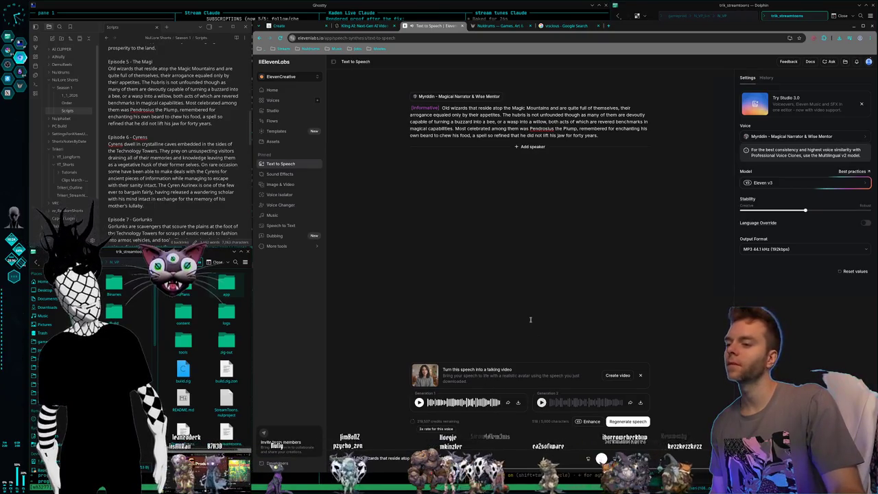
pyautogui.press('space')
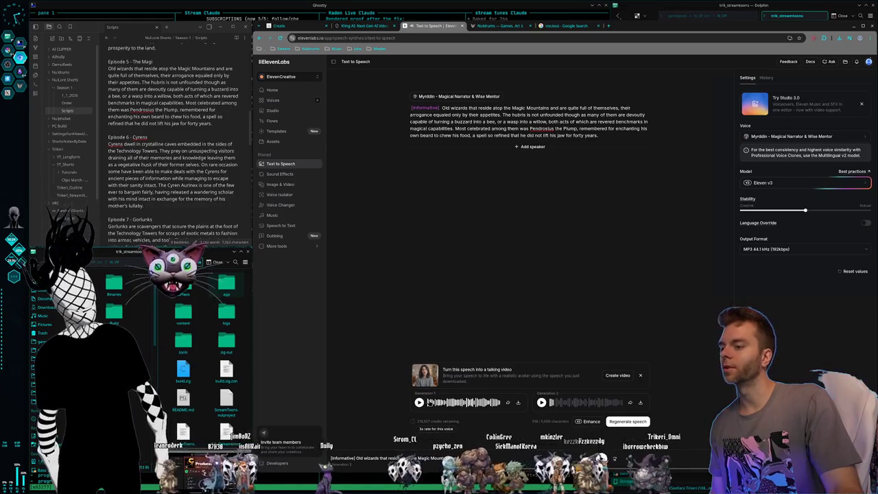
pyautogui.click(419, 402)
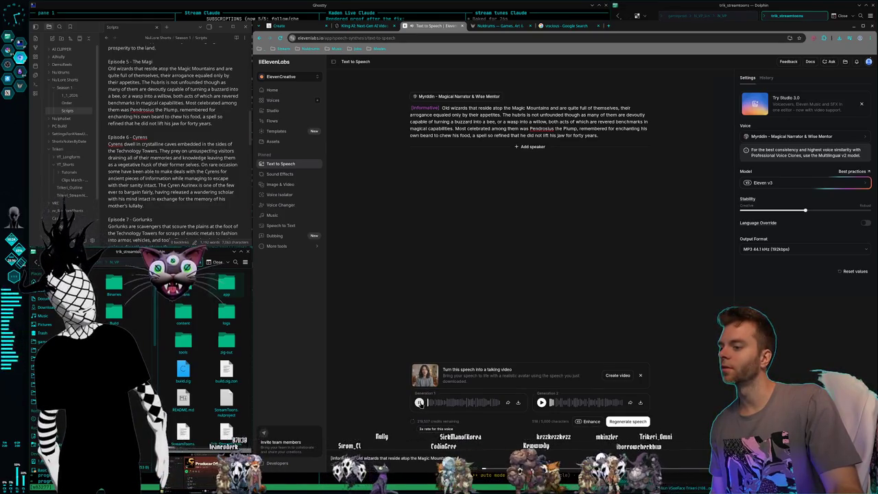
pyautogui.click(419, 401)
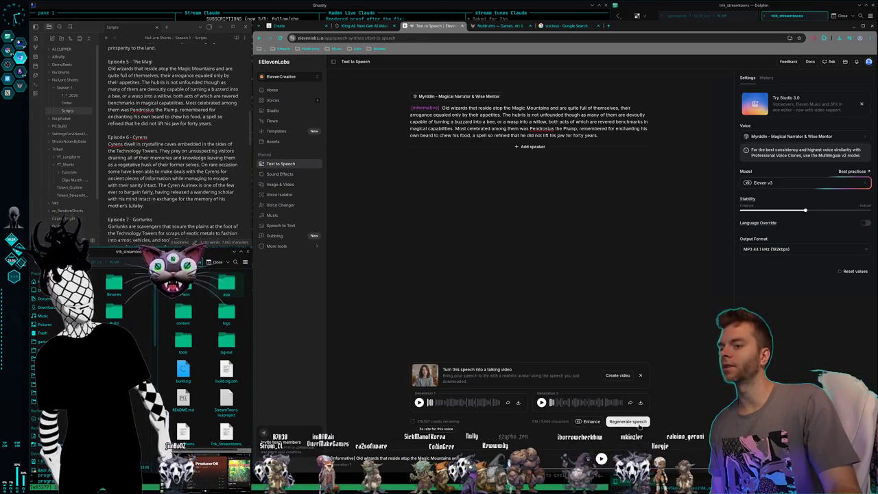
pyautogui.click(641, 376)
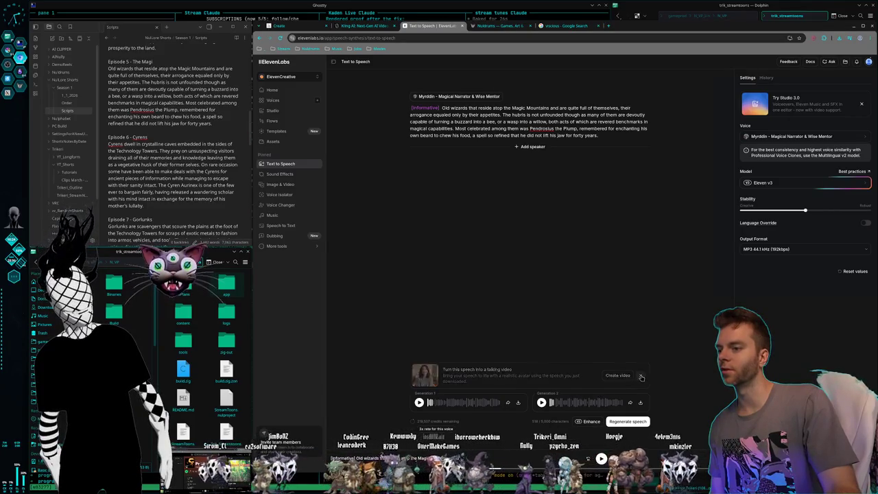
pyautogui.click(628, 421)
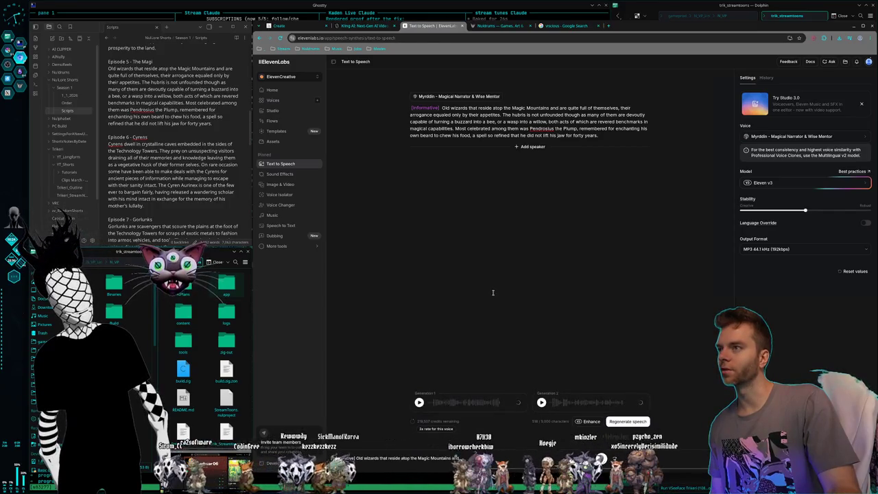
# - Listen to both regenerated wizards takes and download the second one as an MP3
pyautogui.click(419, 403)
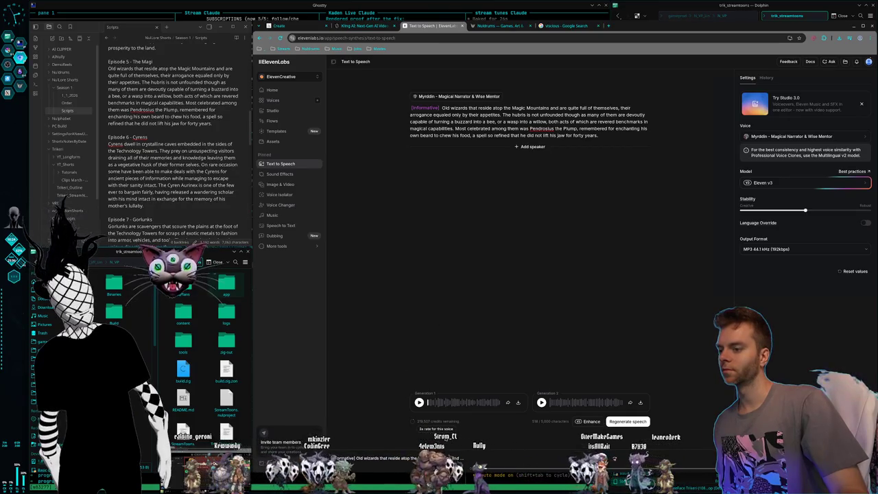
pyautogui.click(419, 403)
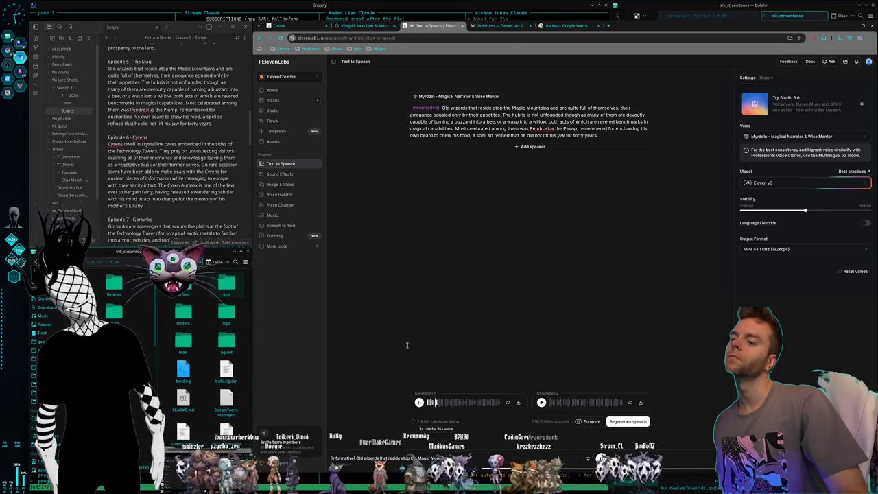
pyautogui.click(418, 403)
pyautogui.click(541, 403)
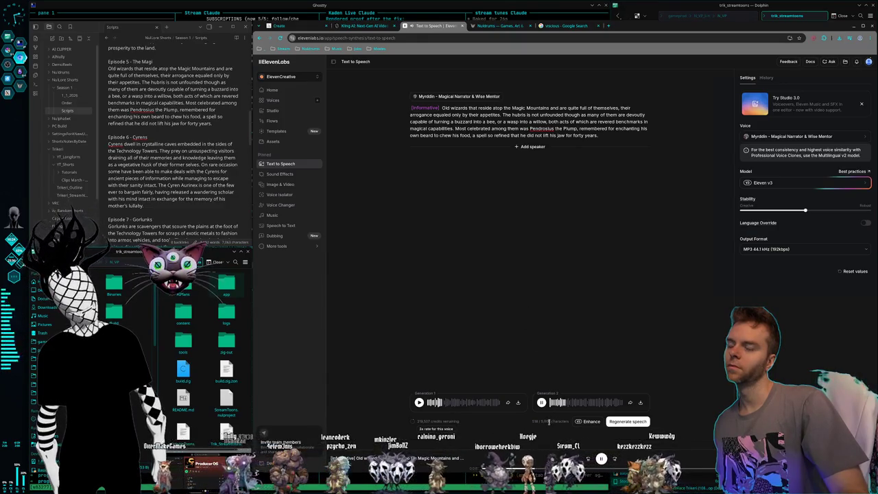
pyautogui.click(541, 402)
pyautogui.click(542, 402)
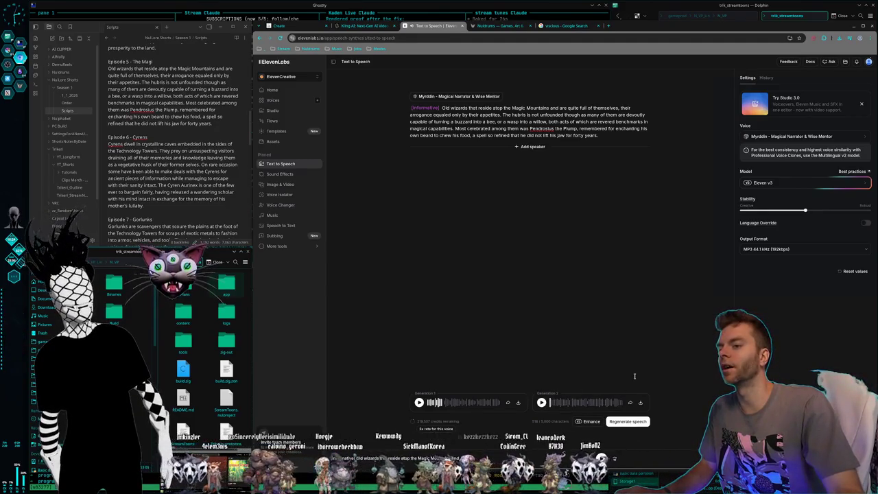
pyautogui.click(642, 403)
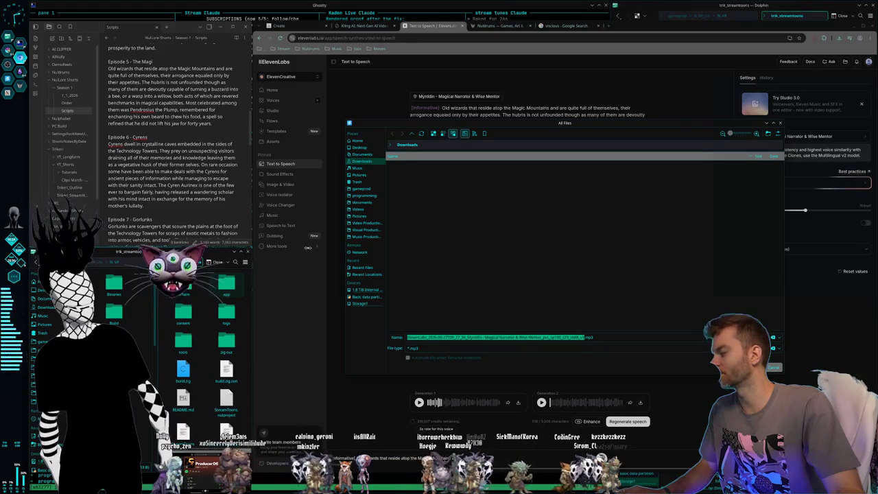
# - Save the second take as 'TheMagi_Ful' in Storage1 › Video Productions › Nuldrums › CreatureShorts › The Magi
pyautogui.click(359, 303)
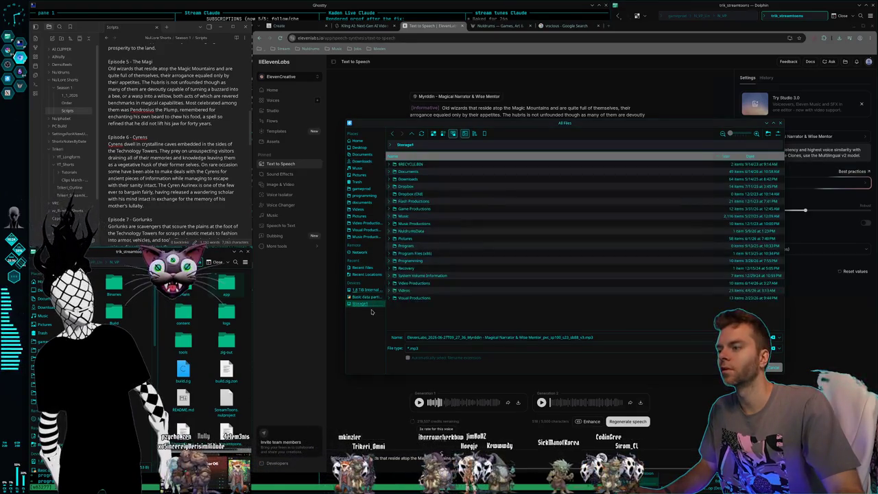
pyautogui.doubleClick(429, 282)
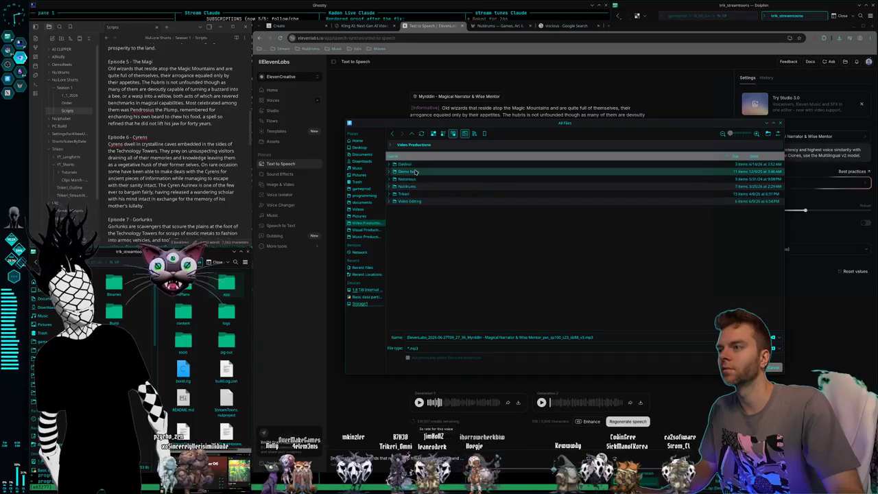
pyautogui.doubleClick(407, 186)
pyautogui.doubleClick(420, 173)
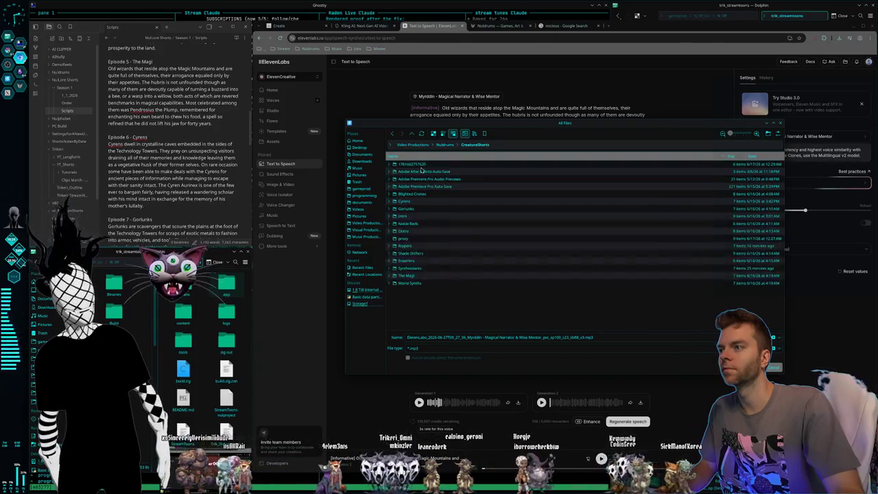
pyautogui.doubleClick(411, 276)
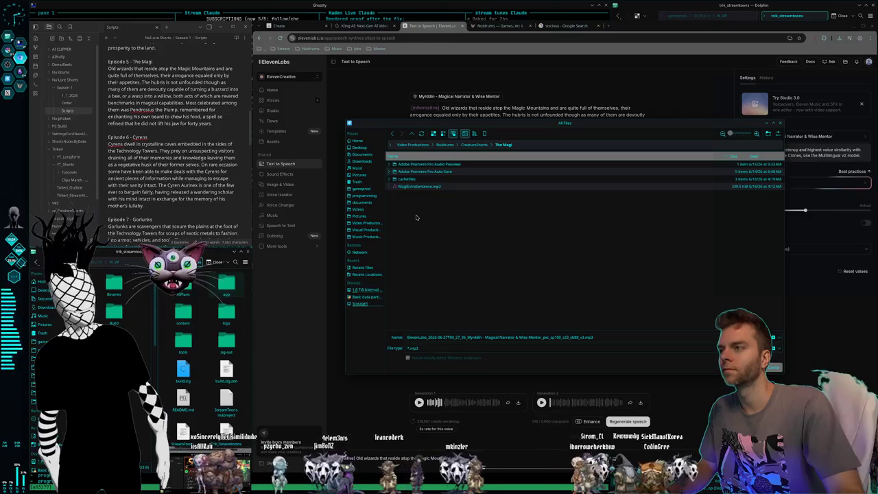
pyautogui.click(582, 336)
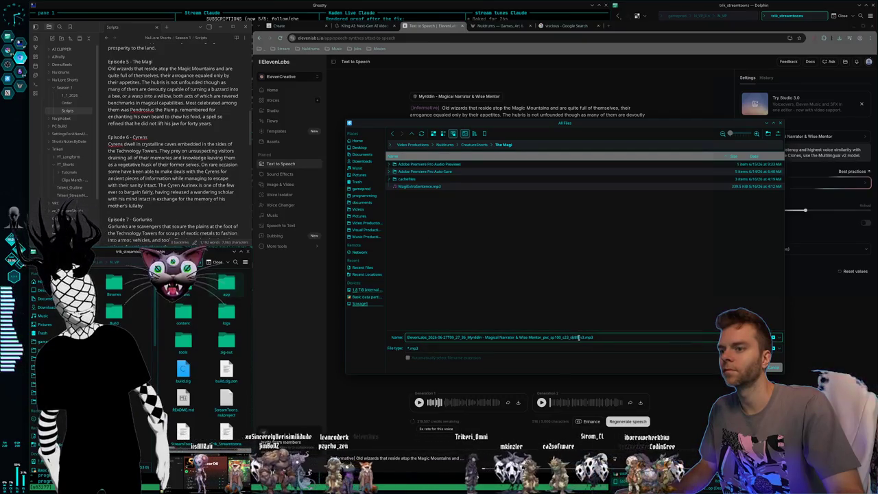
pyautogui.moveTo(546, 340); pyautogui.dragTo(386, 337)
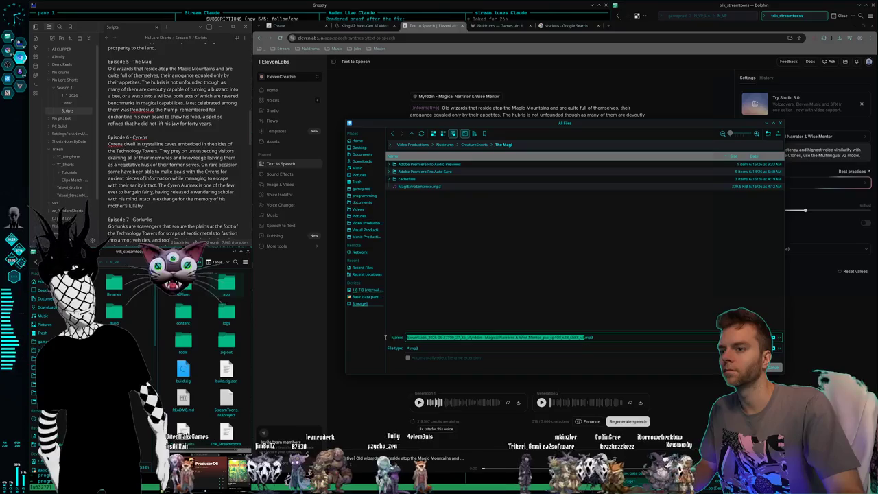
pyautogui.press('BackSpace')
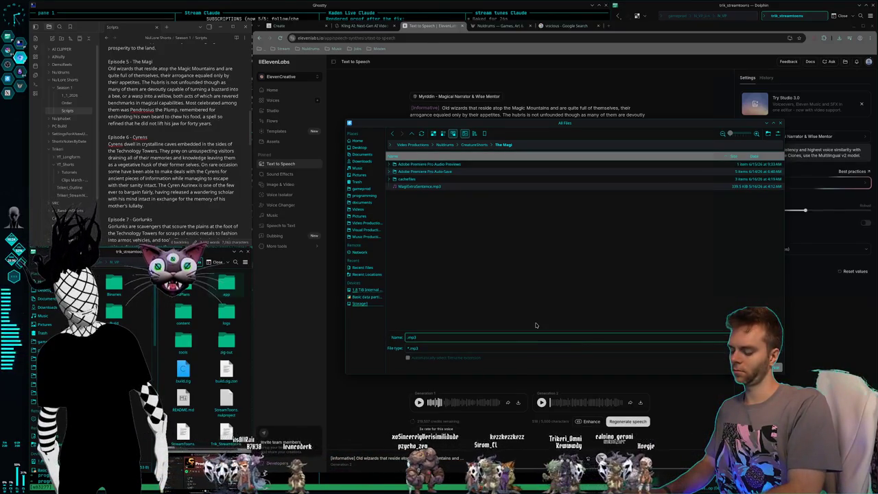
pyautogui.write('TheMagi_Fu')
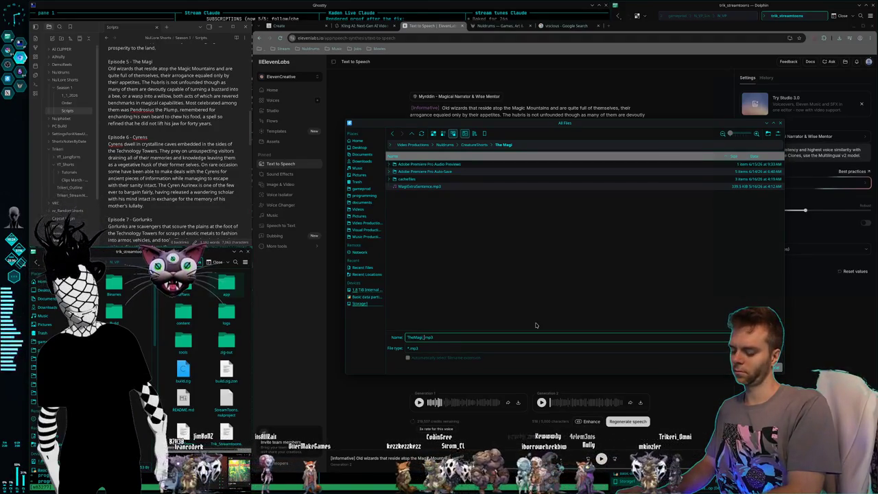
pyautogui.write('llTake2')
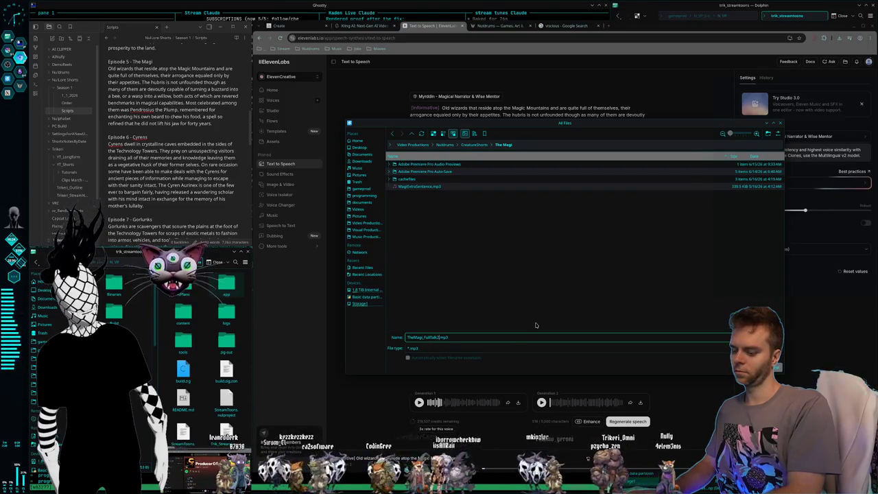
pyautogui.press('Return')
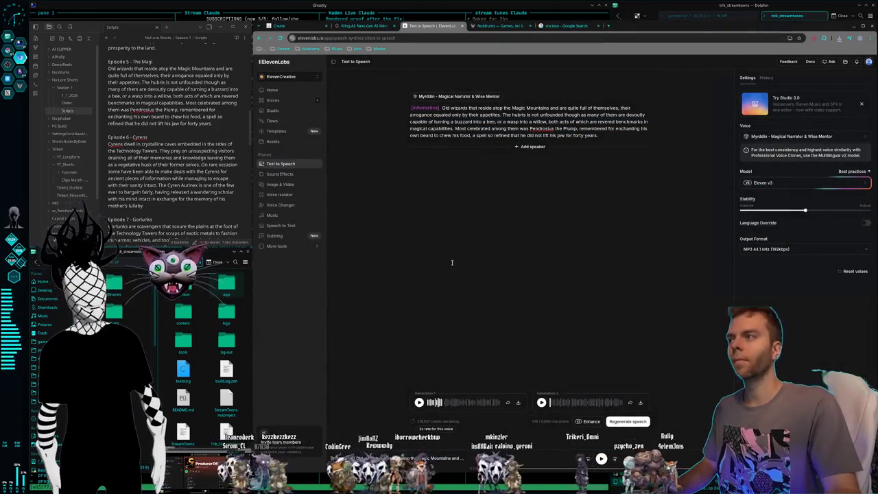
# - Select the Episode 6 – Cyrens paragraph in the script, then switch to the terminal workspace
pyautogui.scroll(-2, 151, 163)
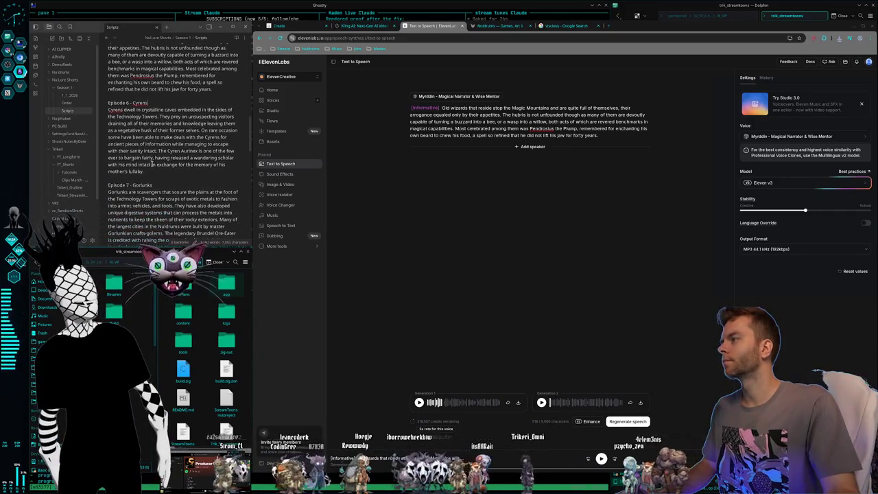
pyautogui.moveTo(152, 172); pyautogui.dragTo(104, 110)
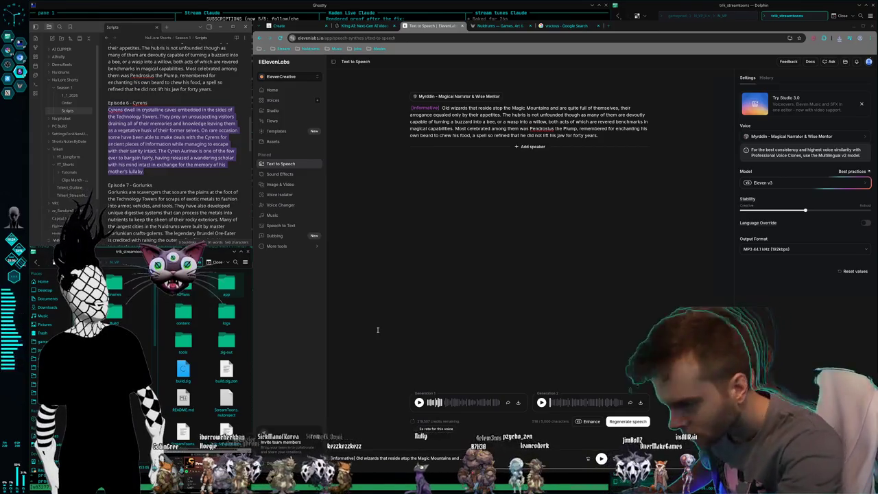
pyautogui.hotkey('alt', 'Tab')
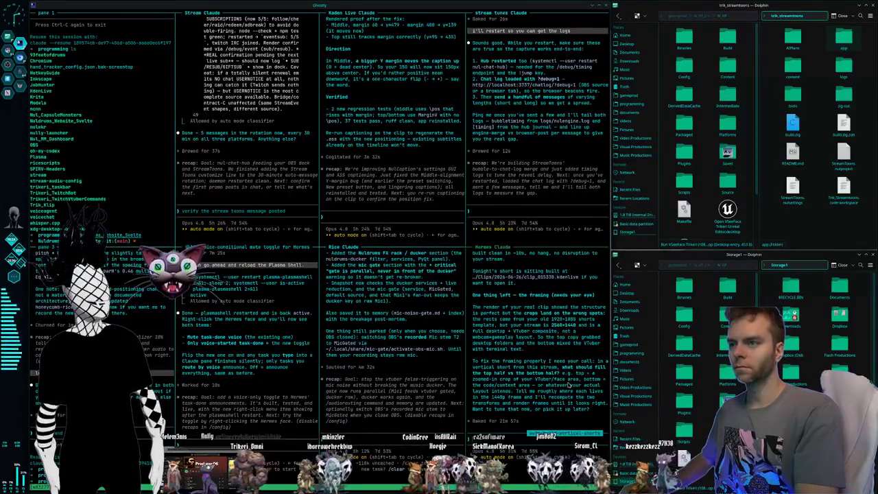
# - Ask Hermes Claude 'can you open it real quick' and approve opening the Kdenlive project
pyautogui.hotkey('ctrl', 'F2')
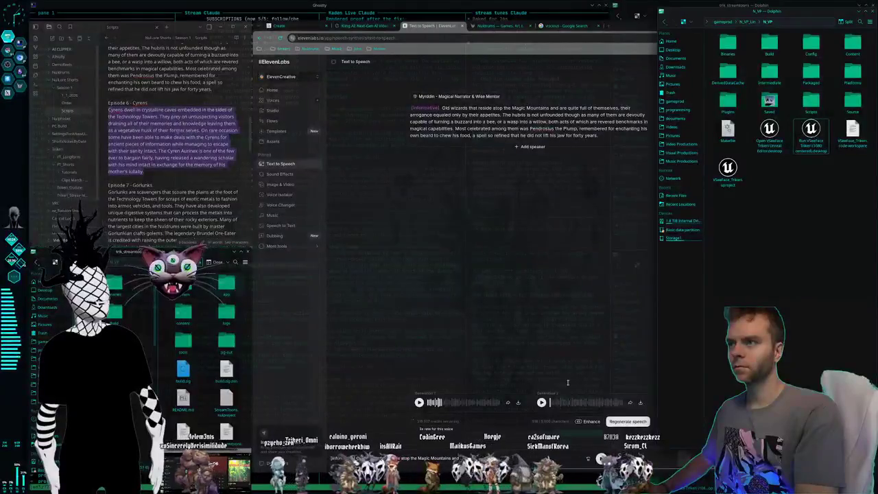
pyautogui.hotkey('alt', 'Tab')
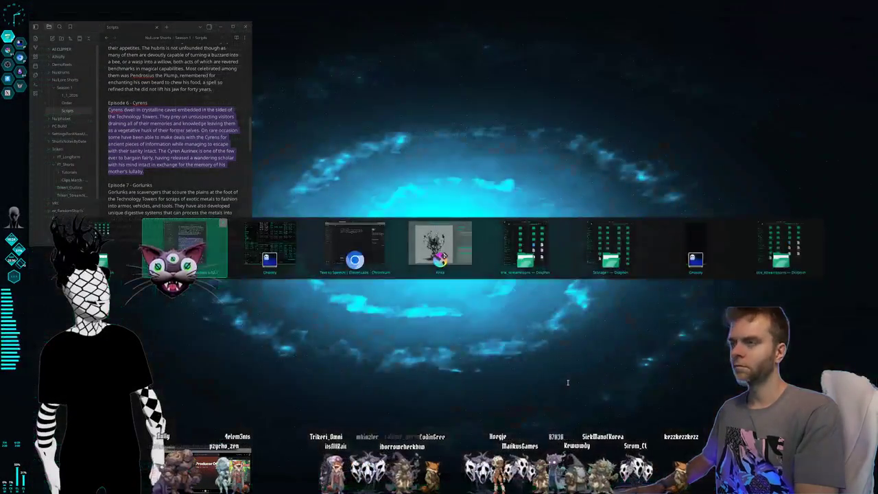
pyautogui.hotkey('alt', 'Tab')
pyautogui.hotkey('alt', 'Tab')
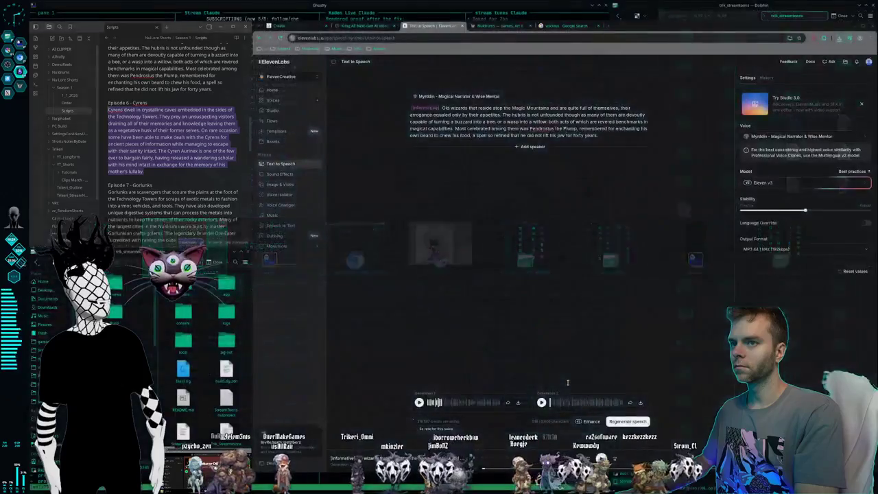
pyautogui.hotkey('alt', 'Tab')
pyautogui.hotkey('alt', 'Tab')
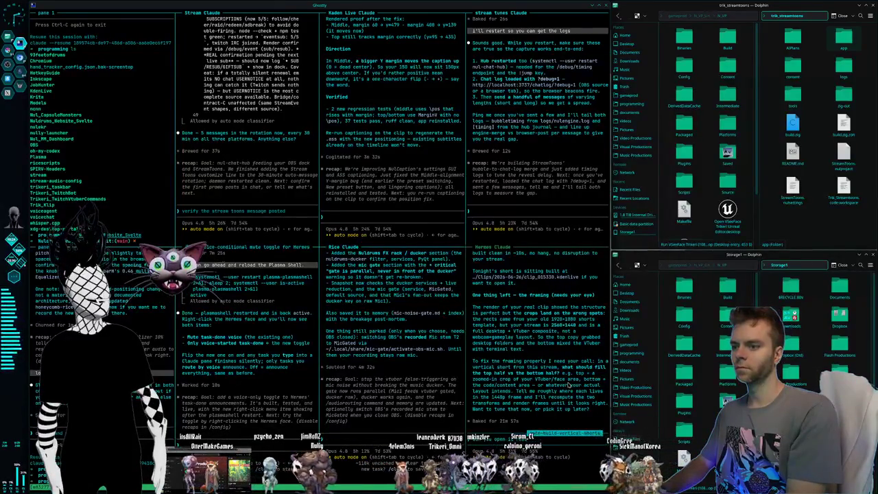
pyautogui.write('can you open it real quick')
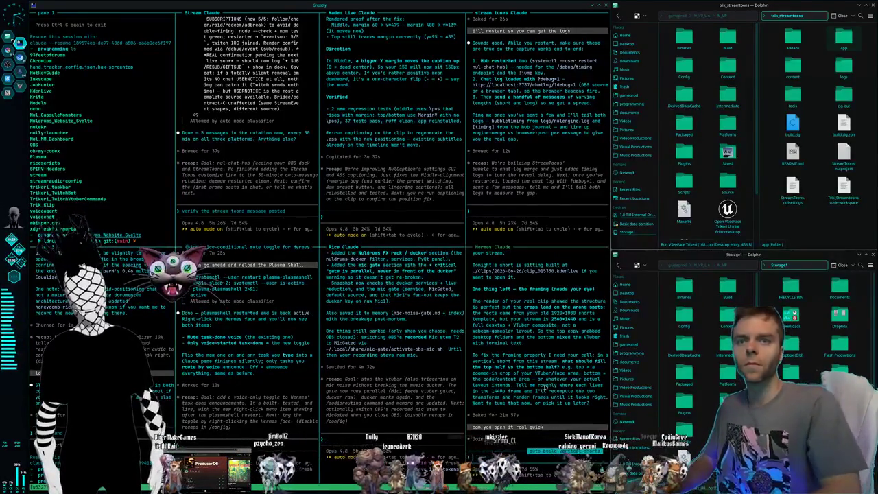
pyautogui.press('Return')
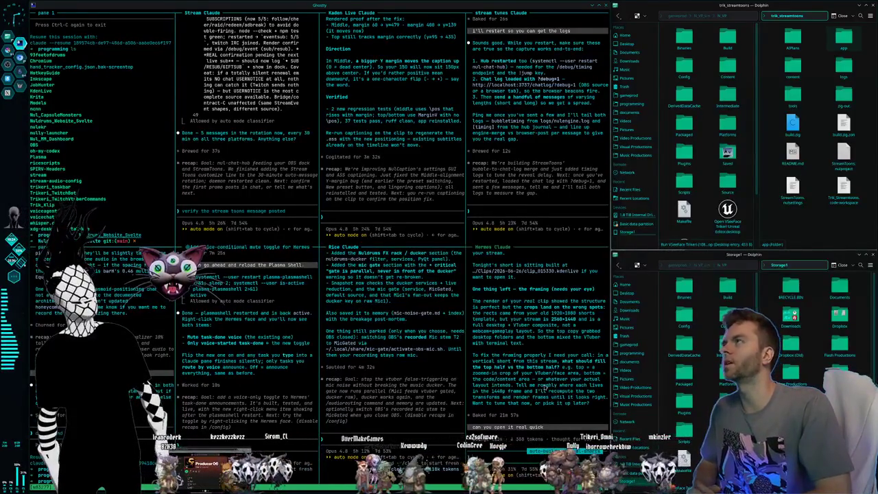
pyautogui.press('Return')
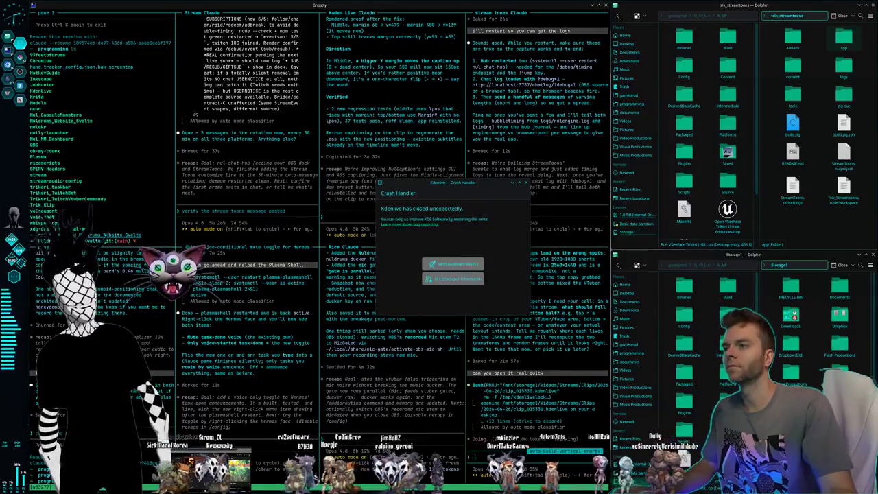
# - Close the Kdenlive Crash Handler dialog so Claude can relaunch Kdenlive
pyautogui.click(525, 183)
pyautogui.write('check the logs but its looking pr')
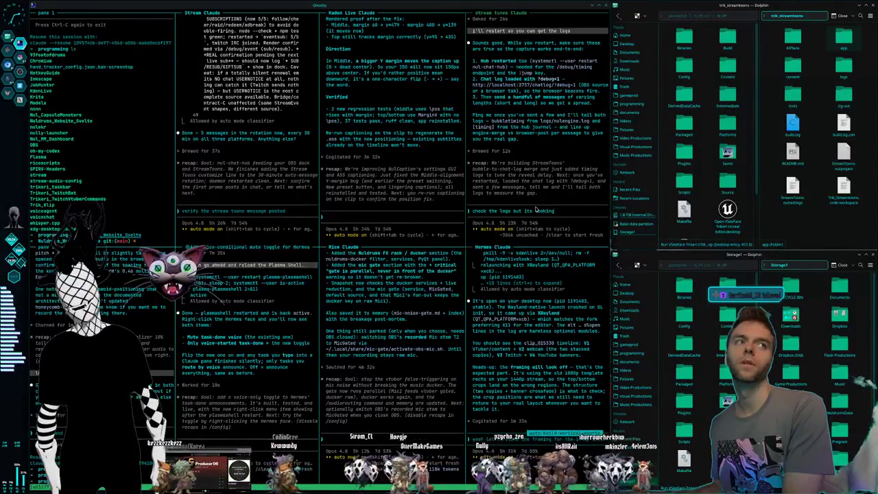
# - Paste a region screenshot into Stream Claude and ask for white text on follows too
pyautogui.write('etty good a')
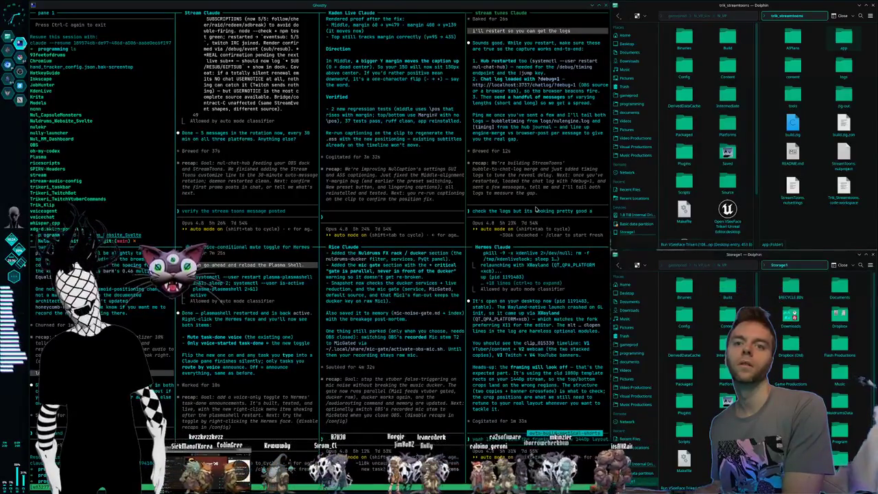
pyautogui.write('ctually.')
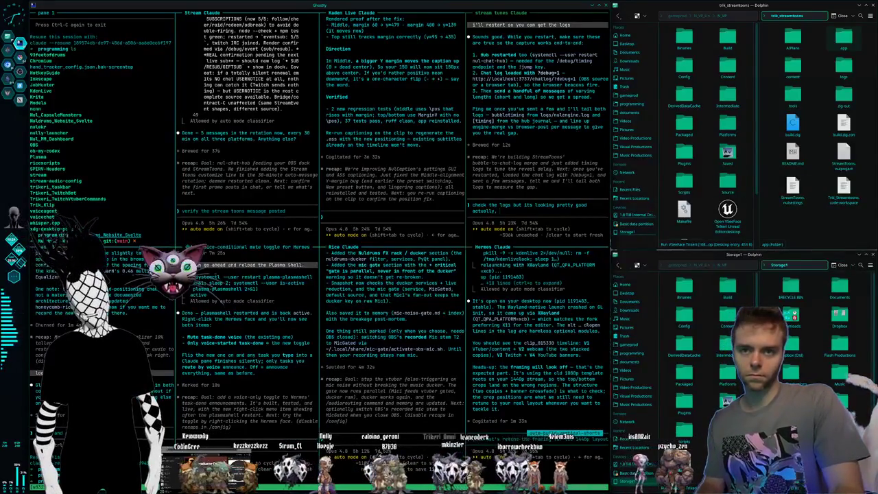
pyautogui.press('super+shift+Print')
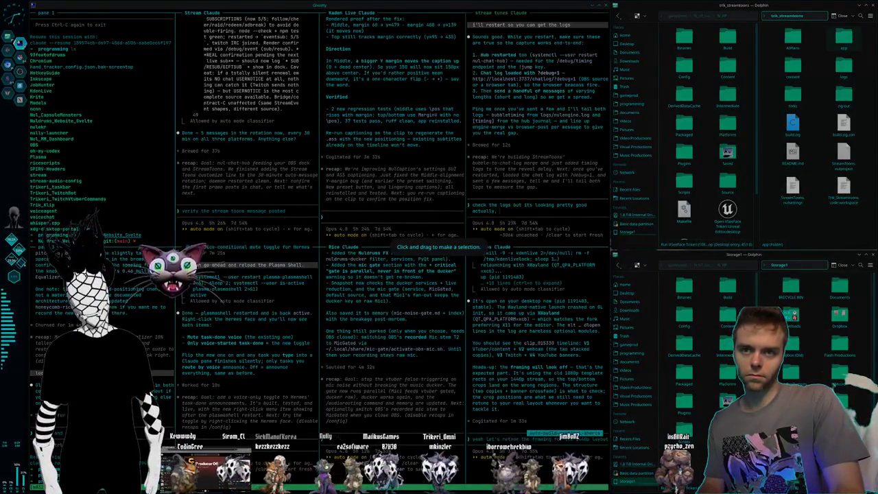
pyautogui.moveTo(609, 1); pyautogui.dragTo(830, 439)
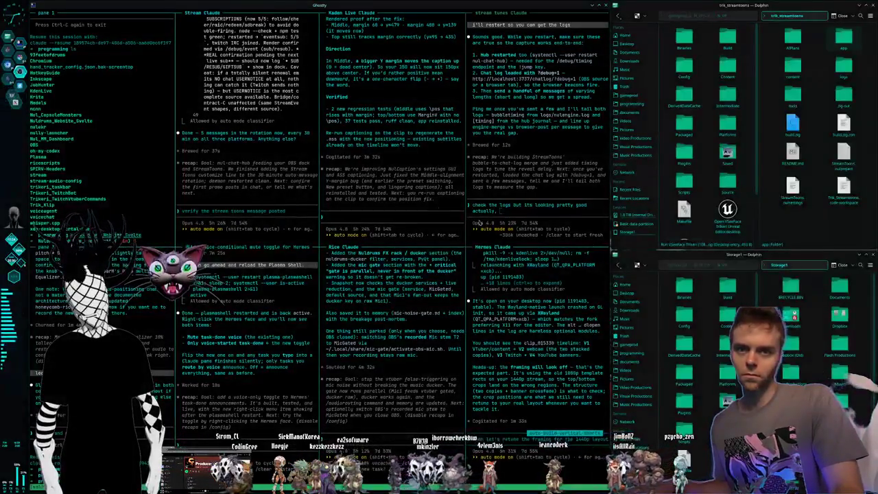
pyautogui.click(215, 209)
pyautogui.hotkey('ctrl', 'v')
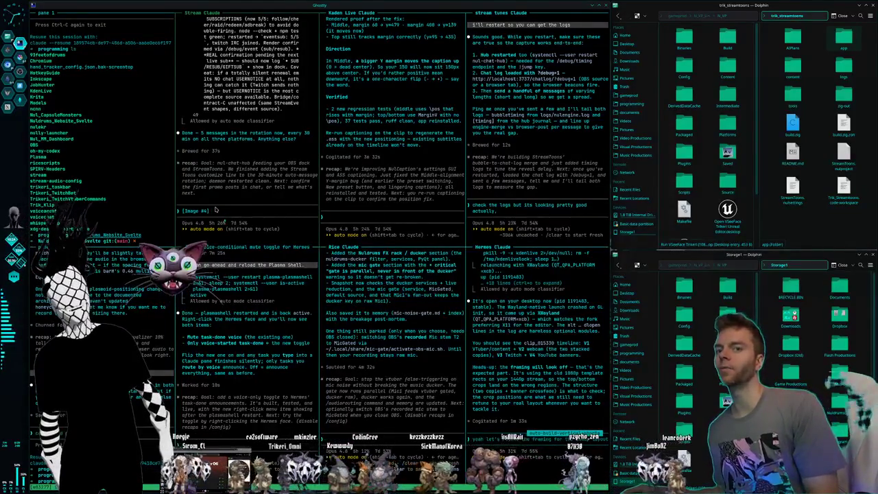
pyautogui.write('Can we get the text to be white for a follow as well?')
pyautogui.press('Return')
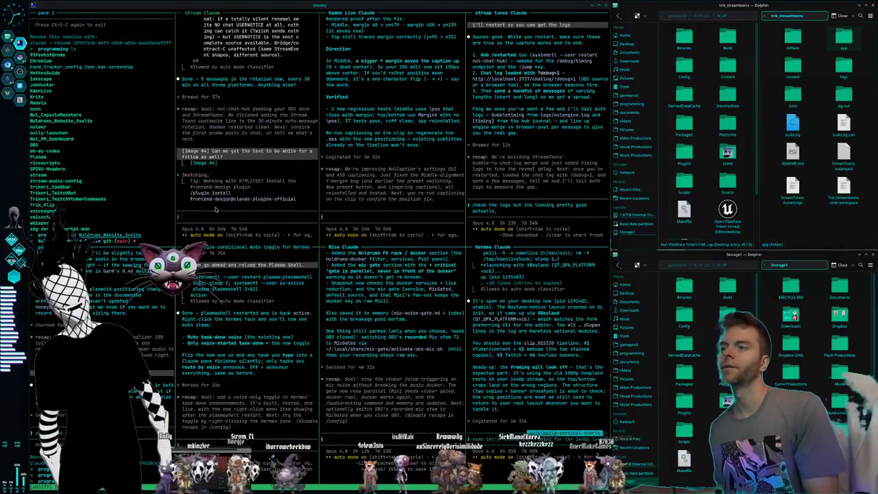
# - Ask the stream tunes Claude to make characters jump longer on subscribes and squash on follows
pyautogui.click(533, 212)
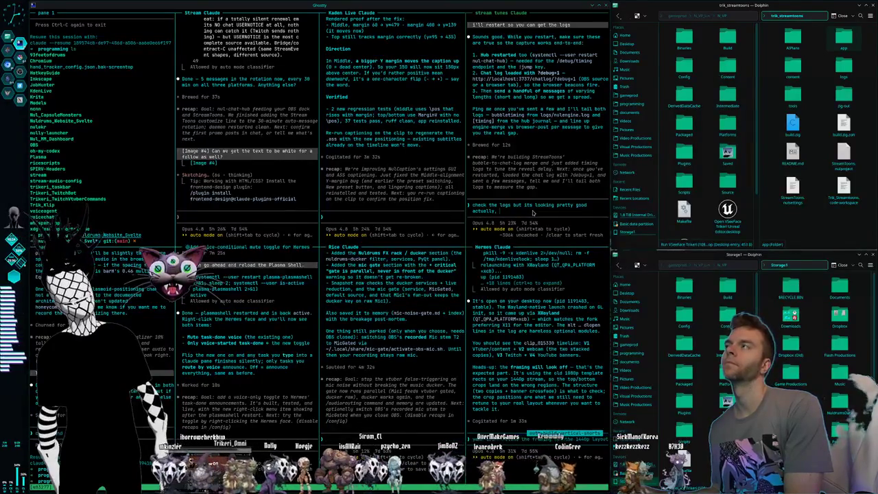
pyautogui.write('I think')
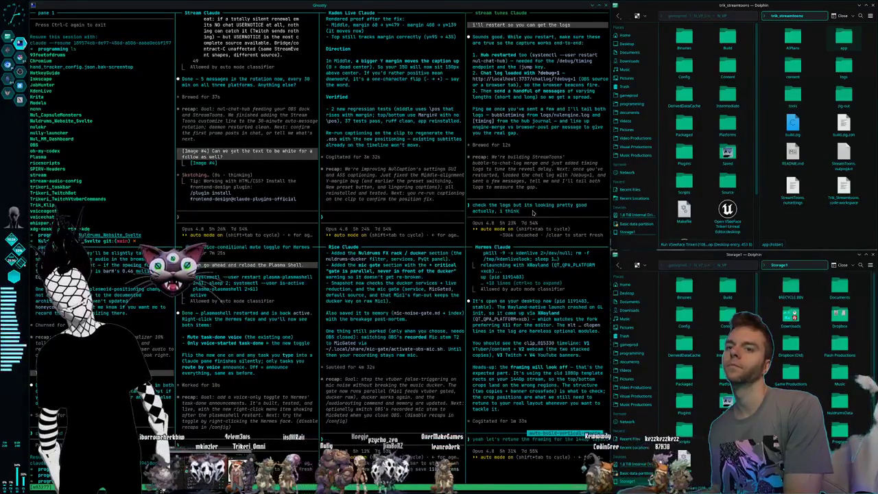
pyautogui.write(', also can we get the')
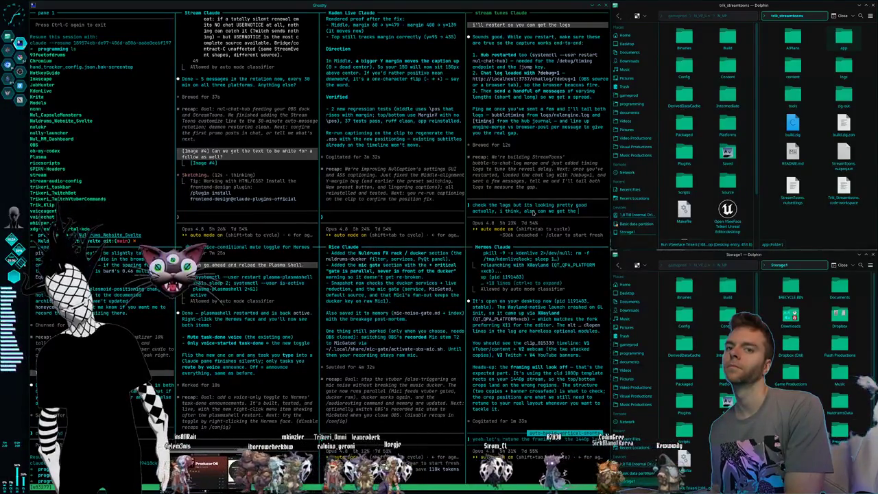
pyautogui.write(' characters to')
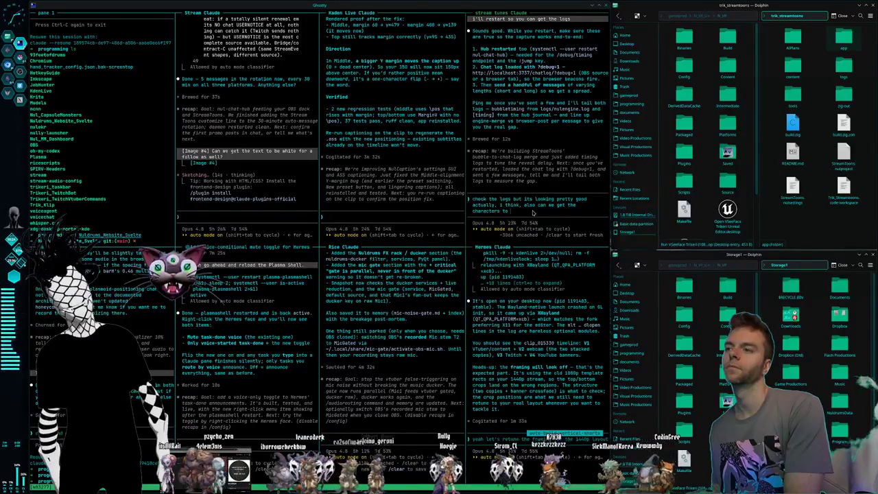
pyautogui.write(' keep jumping for a follow for')
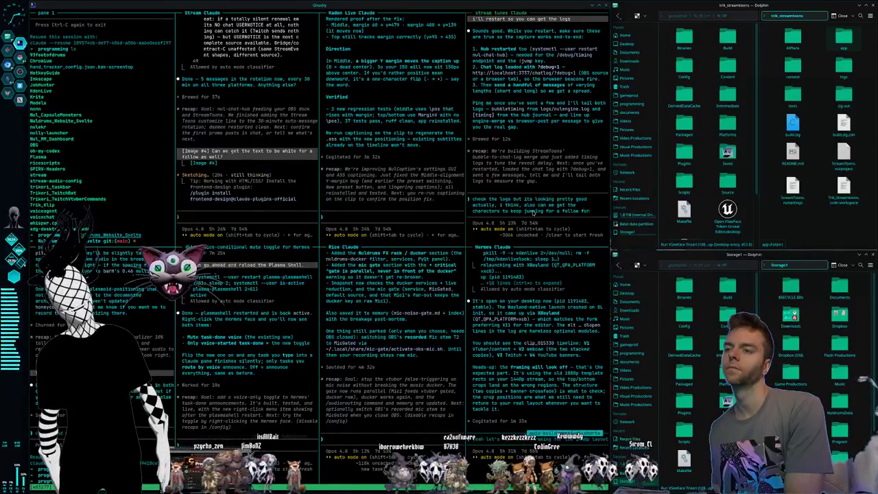
pyautogui.write('2')
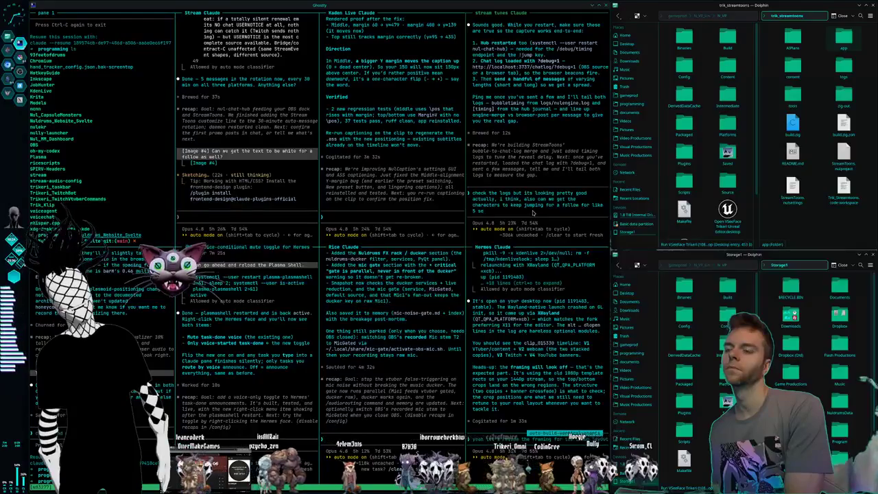
pyautogui.write(' seconds total and s')
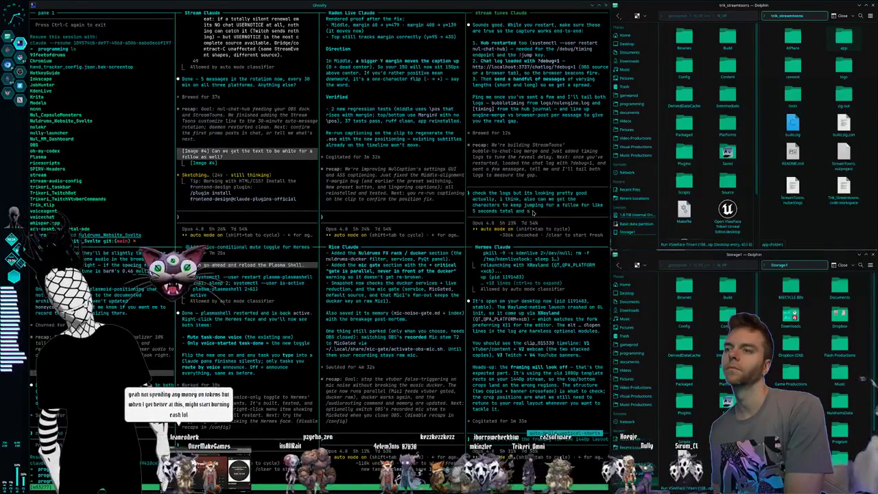
pyautogui.write('ubscribe is')
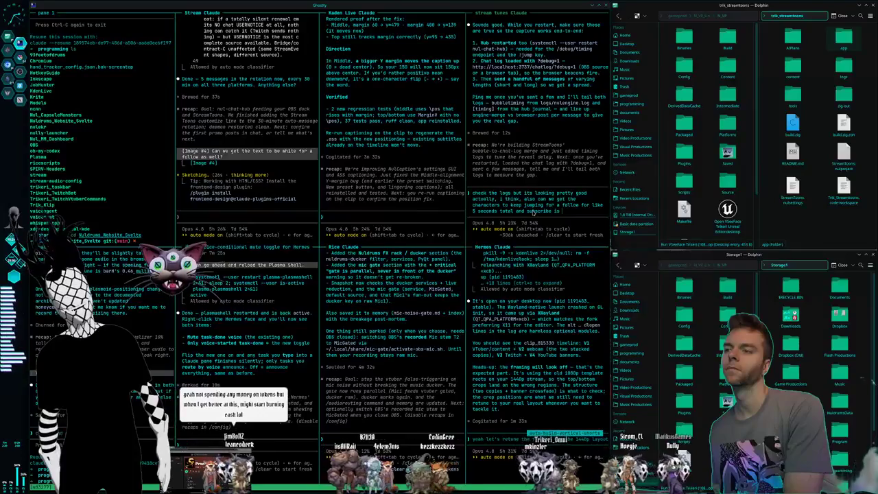
pyautogui.write(' like 10')
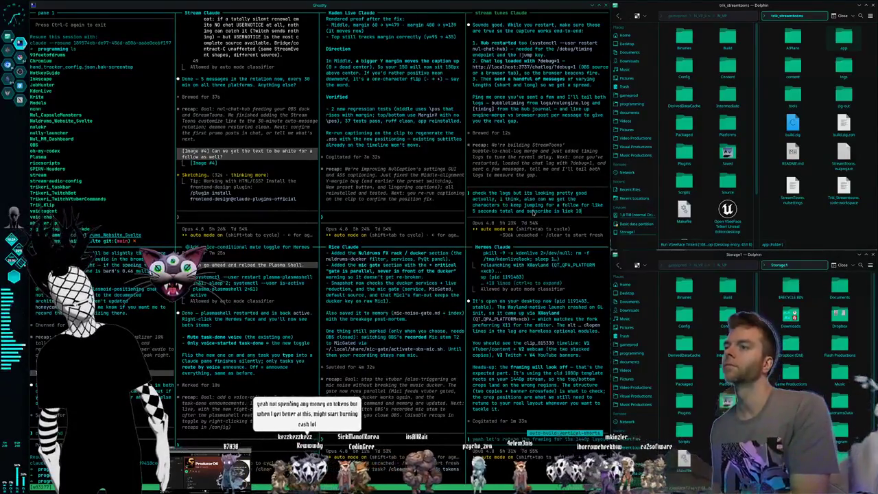
pyautogui.press('BackSpace')
pyautogui.press('BackSpace')
pyautogui.press('BackSpace')
pyautogui.press('BackSpace')
pyautogui.press('BackSpace')
pyautogui.press('BackSpace')
pyautogui.press('BackSpace')
pyautogui.write('jump for ')
pyautogui.write('ike')
pyautogui.write('econds')
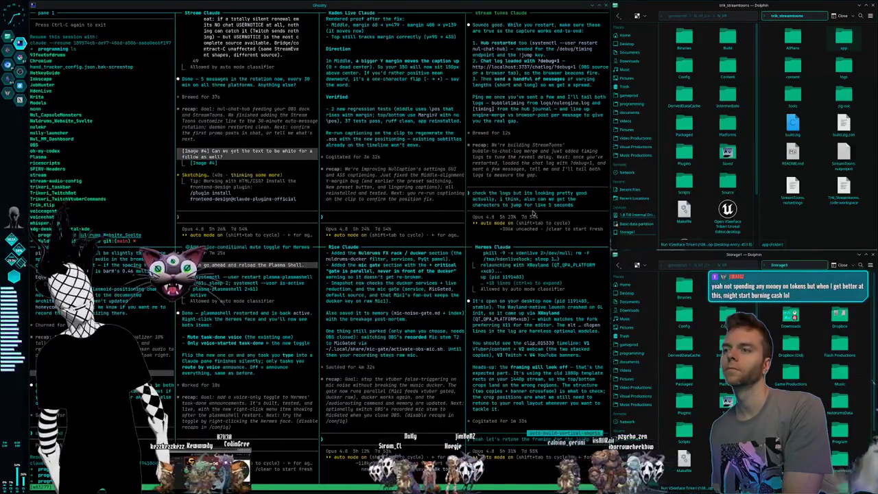
pyautogui.write(' total on a su')
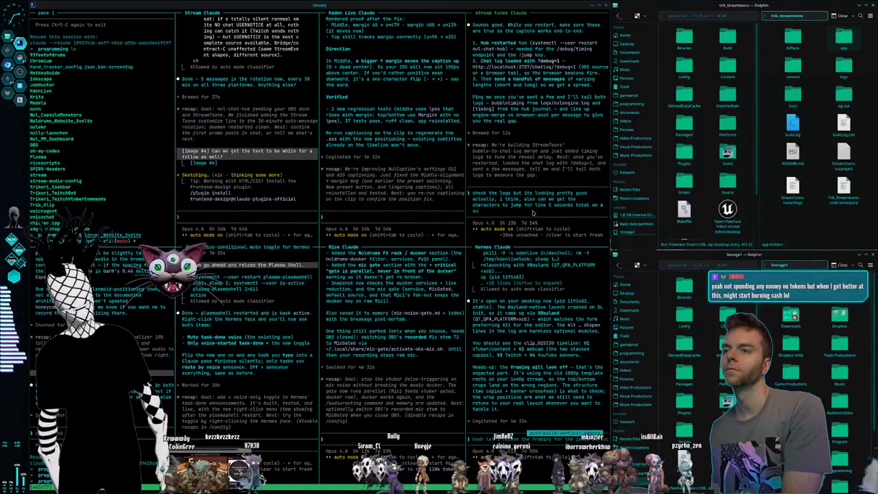
pyautogui.write('bscribe, and ')
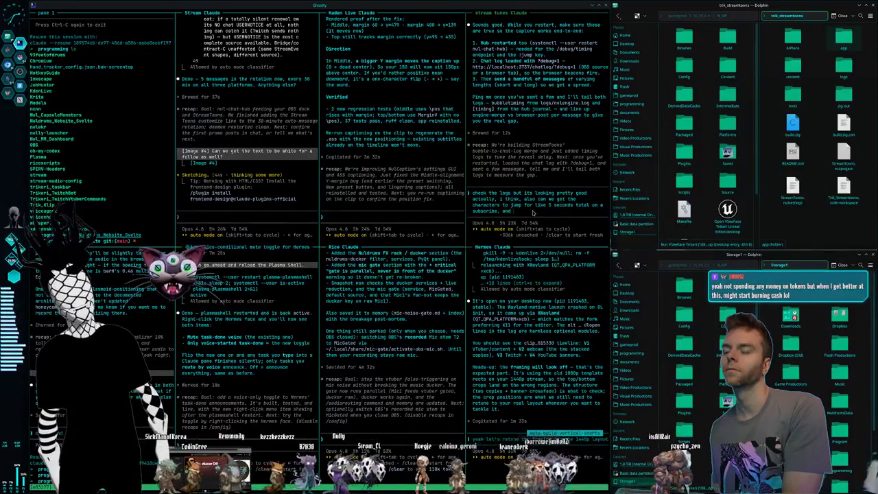
pyautogui.write('for a follow')
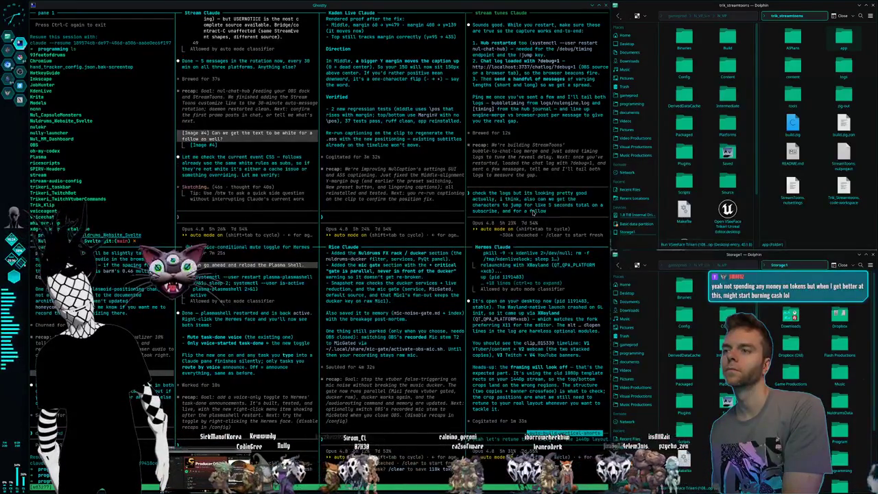
pyautogui.write(' instead ')
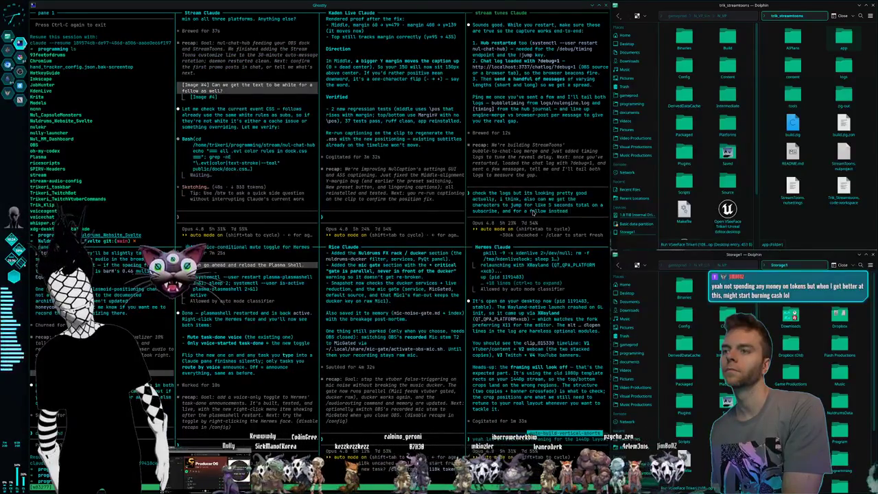
pyautogui.write('of jumping i man')
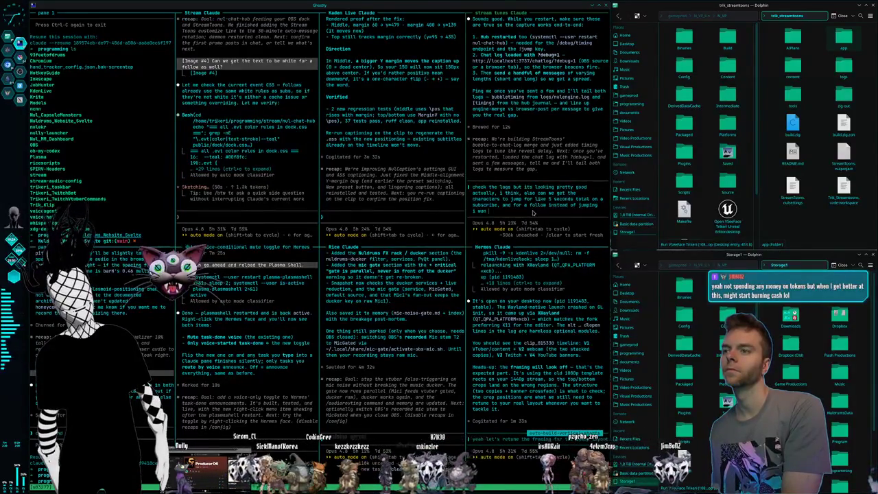
pyautogui.write('m all')
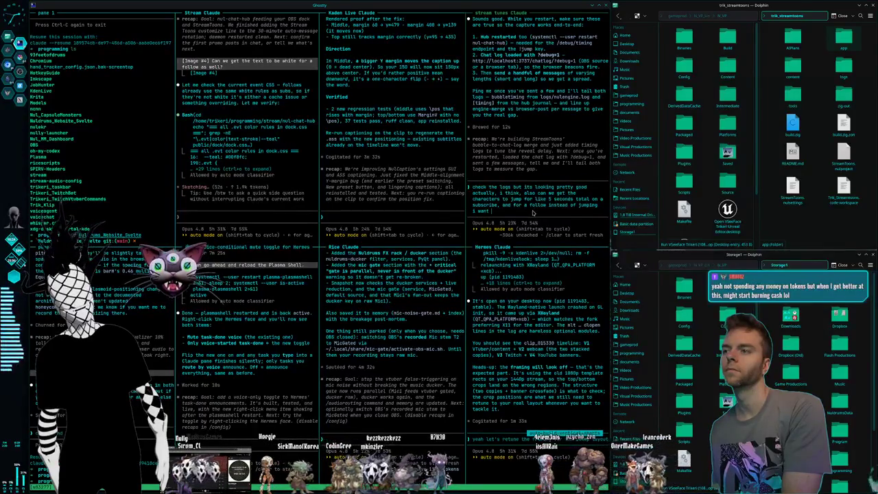
pyautogui.write(' to s')
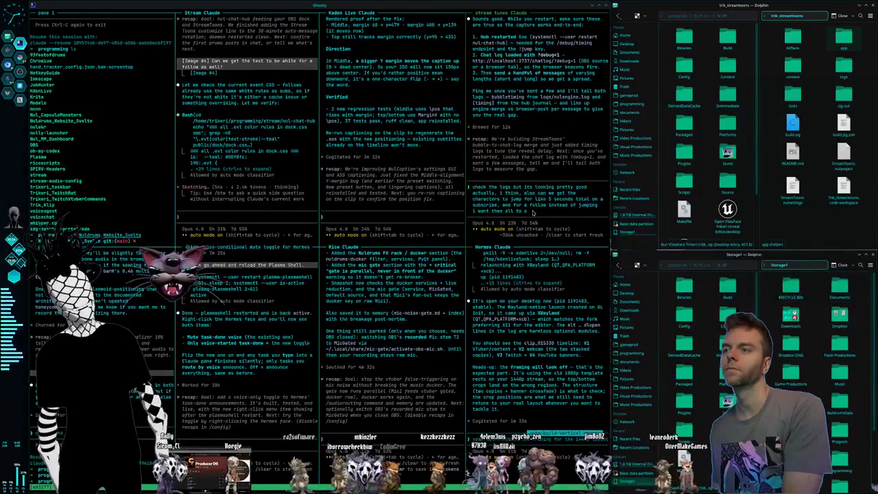
pyautogui.write('tand in place and')
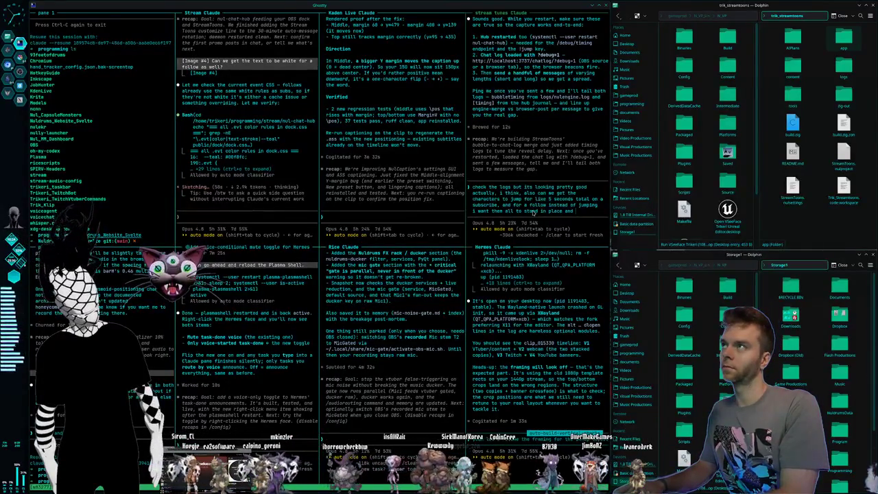
pyautogui.write('uash d')
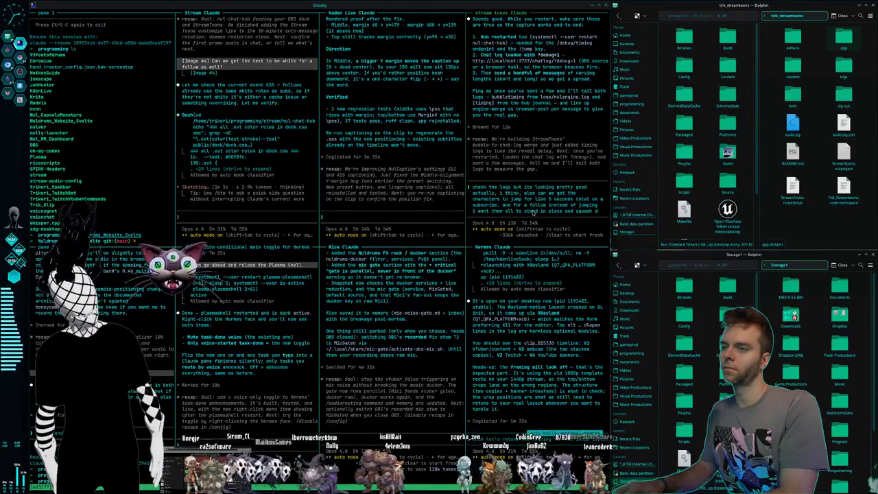
pyautogui.write('own')
pyautogui.write('h')
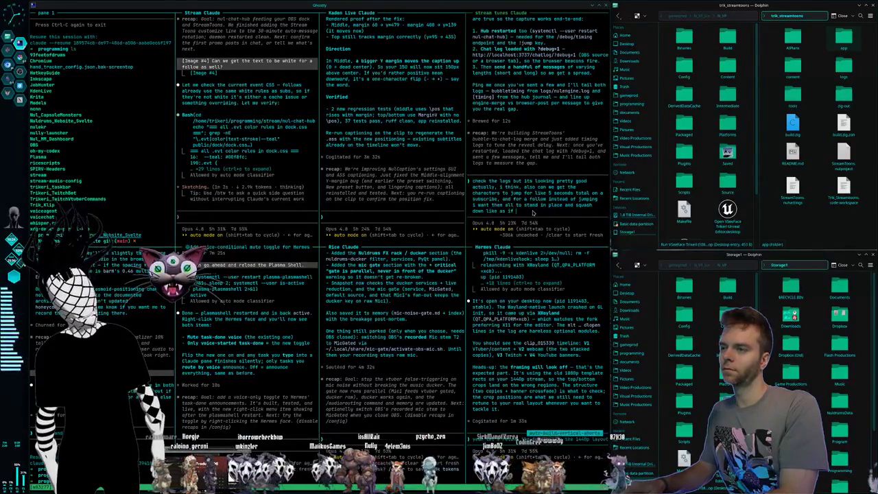
pyautogui.write('ey do when they are walking')
pyautogui.write('really quickly for 5')
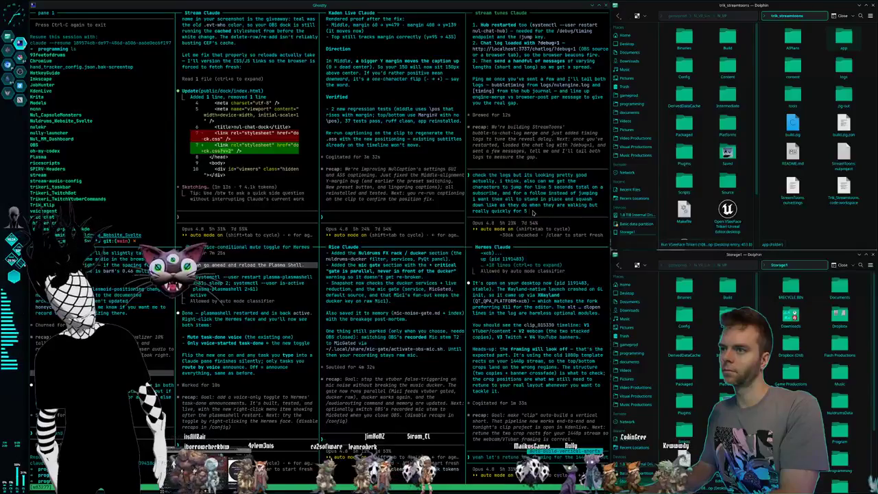
pyautogui.write('econds')
pyautogui.press('Return')
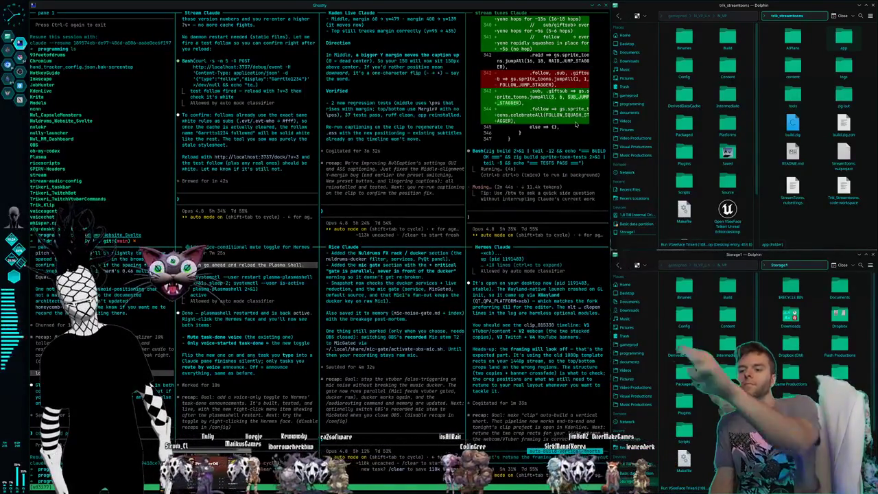
# - Type a note about retuning the crops and framing for the 1440p layout
pyautogui.write('yeah let me')
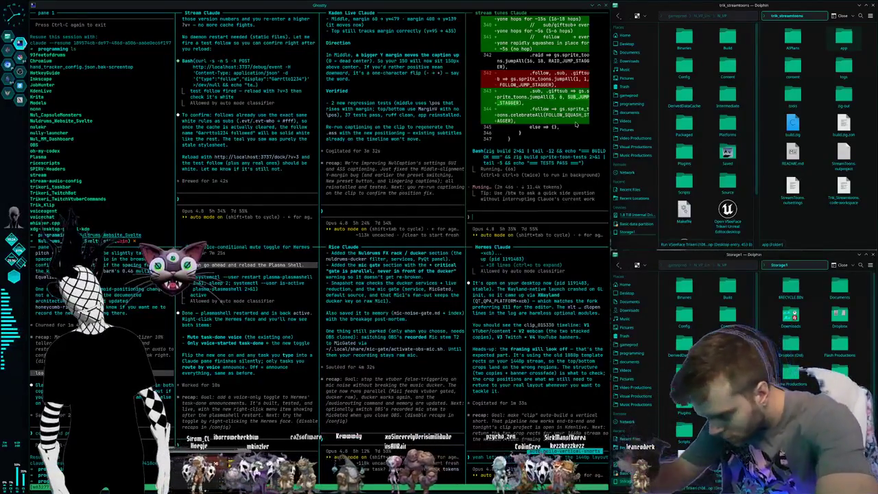
pyautogui.write(' retone')
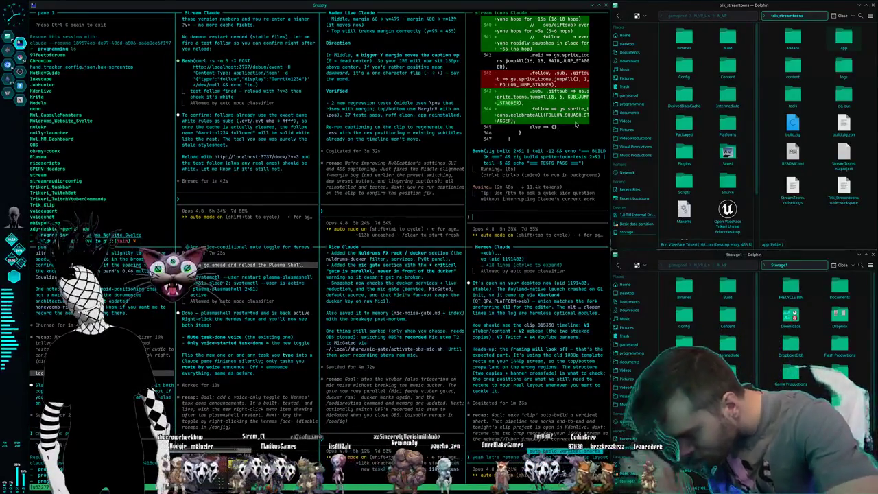
pyautogui.write(' the crops, looking for the 1440p layout')
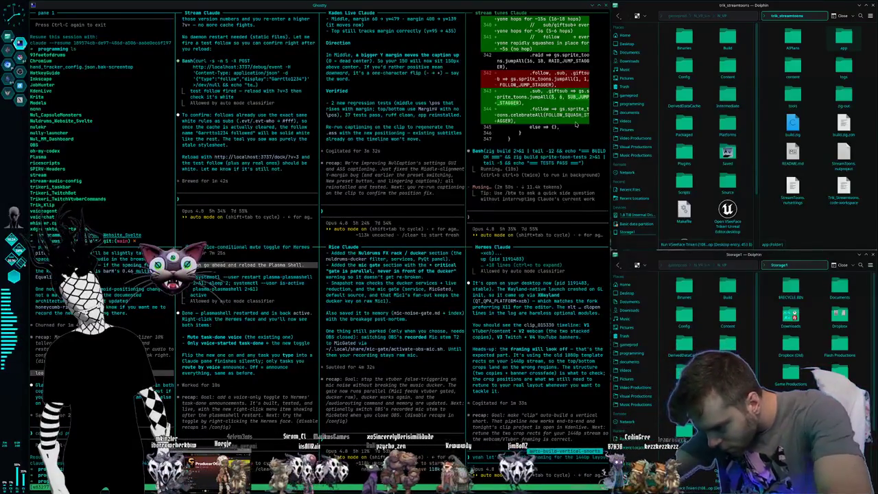
pyautogui.write('retune the framing')
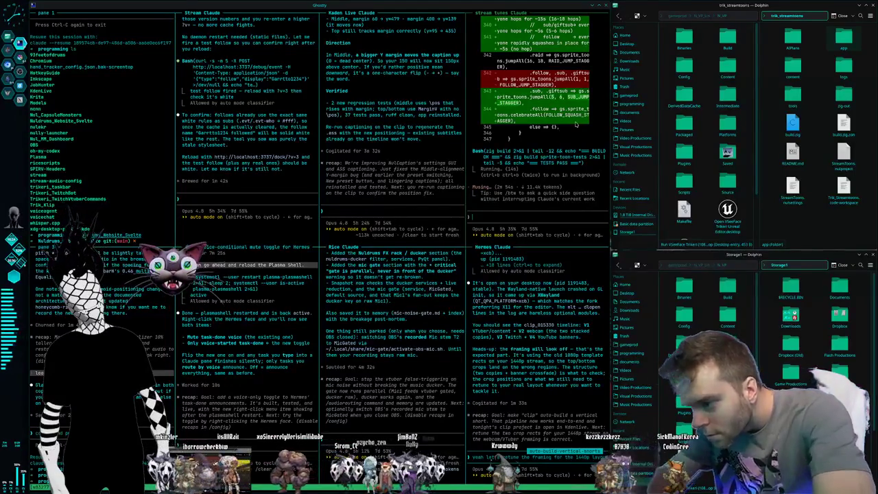
pyautogui.write("Let's")
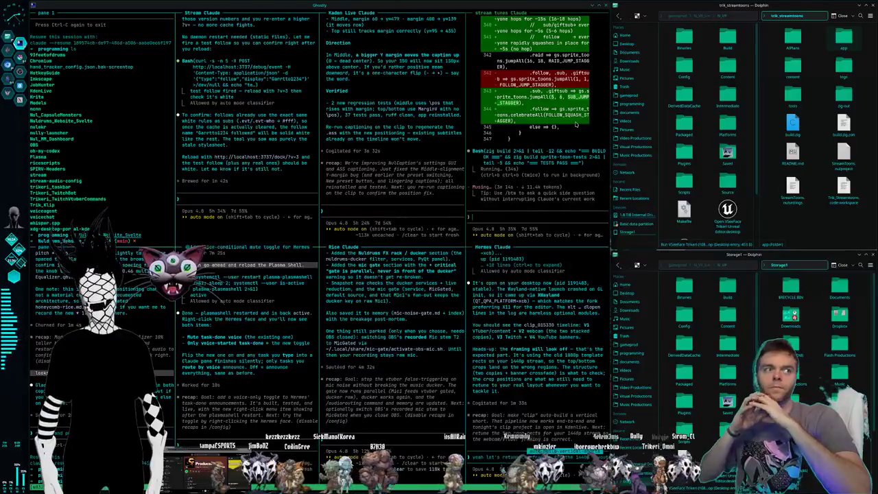
# - Exit the pane 1 Claude Code session with a double Ctrl+C, leaving its resume command shown
pyautogui.hotkey('ctrl', 'c')
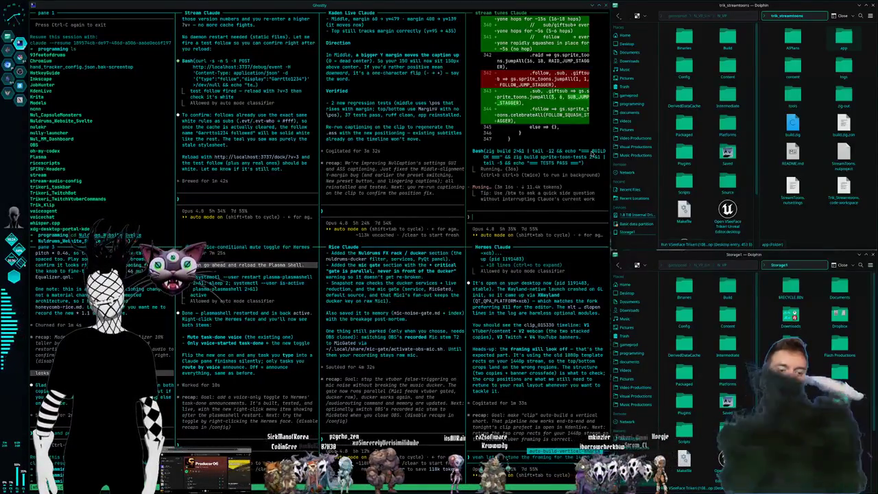
pyautogui.hotkey('ctrl', 'c')
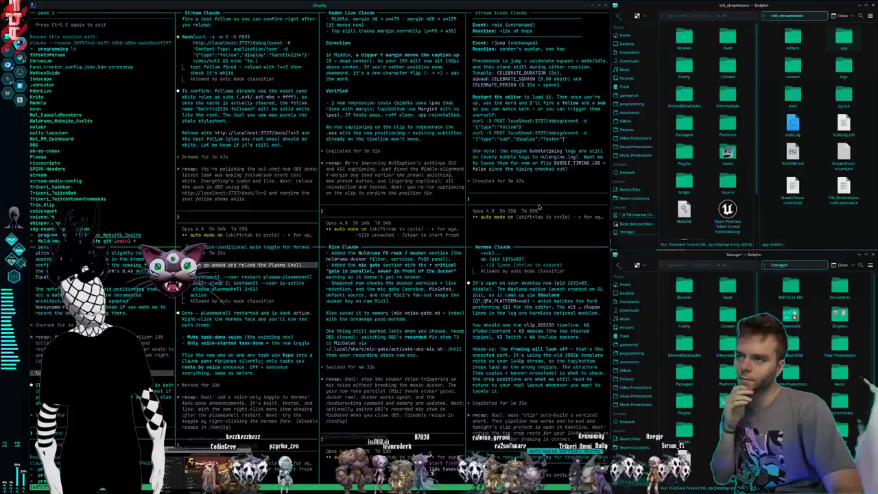
# - Begin replying 'yeah let's retune' in the Stream Tunes Claude prompt
pyautogui.write("yeah let's retune")
pyautogui.write('looks really')
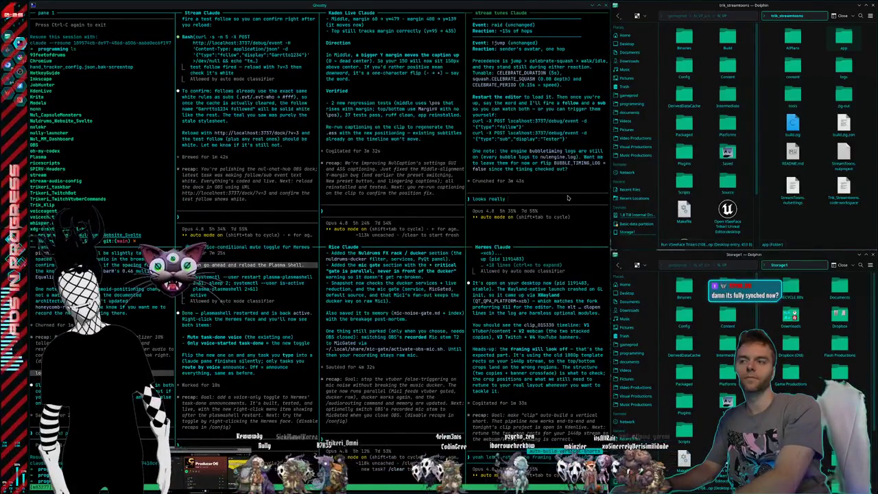
# - Tell Hermes to disable logging, and ask Stream Tunes Claude for slower bubble timing per character
pyautogui.write('good now,')
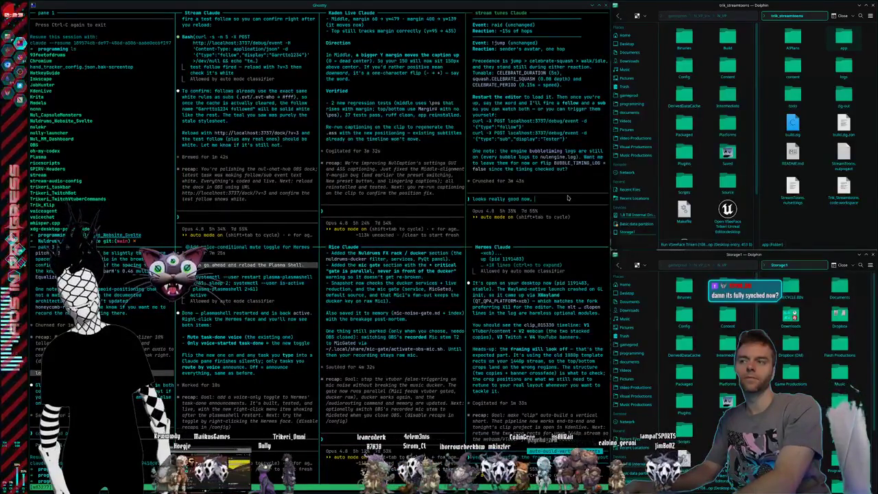
pyautogui.write(' yeah just disable')
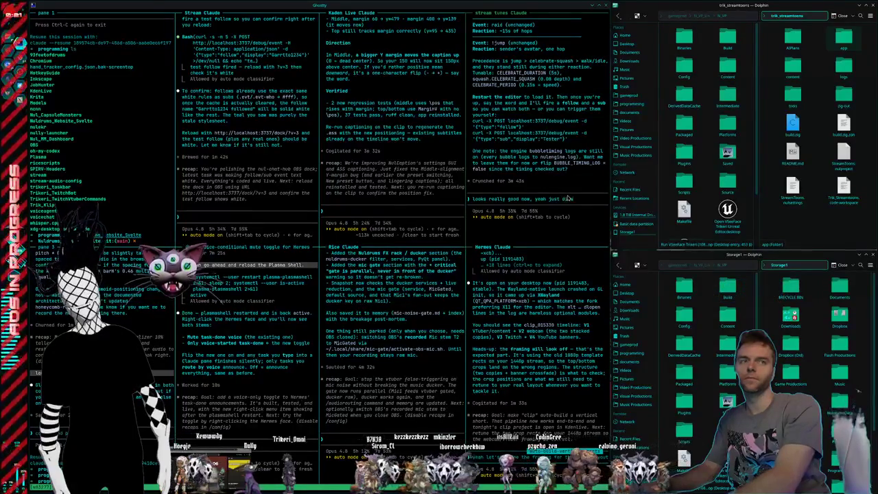
pyautogui.write(' the logging f')
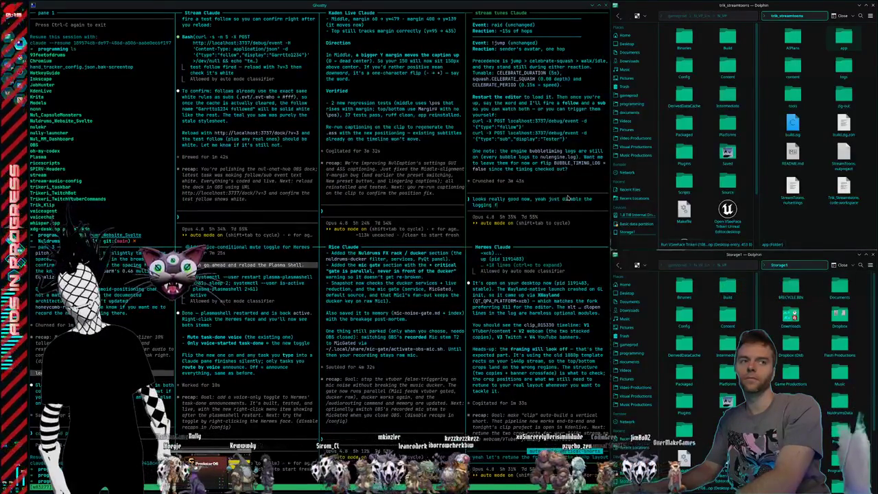
pyautogui.write('or now')
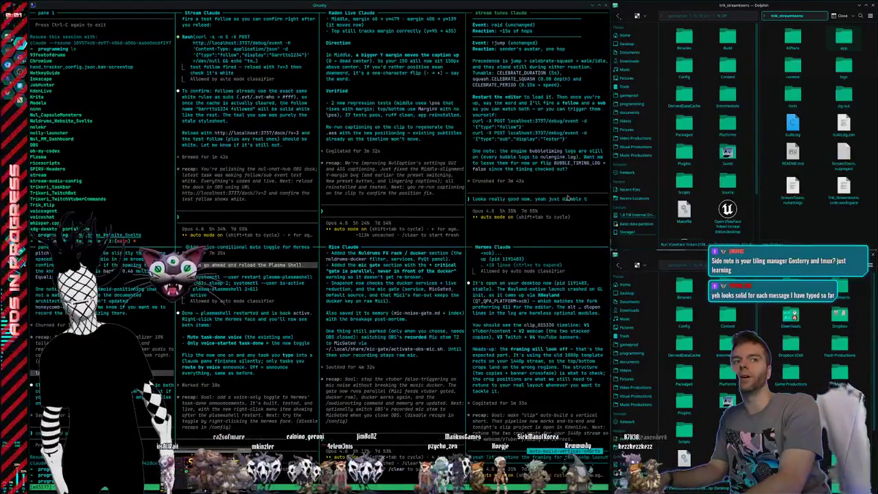
pyautogui.press('BackSpace')
pyautogui.press('BackSpace')
pyautogui.press('BackSpace')
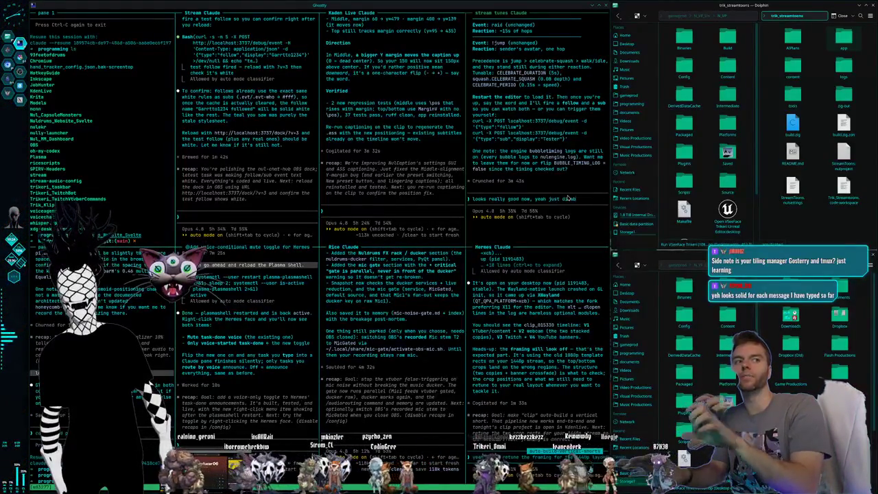
pyautogui.press('BackSpace')
pyautogui.press('BackSpace')
pyautogui.press('BackSpace')
pyautogui.press('BackSpace')
pyautogui.press('BackSpace')
pyautogui.press('BackSpace')
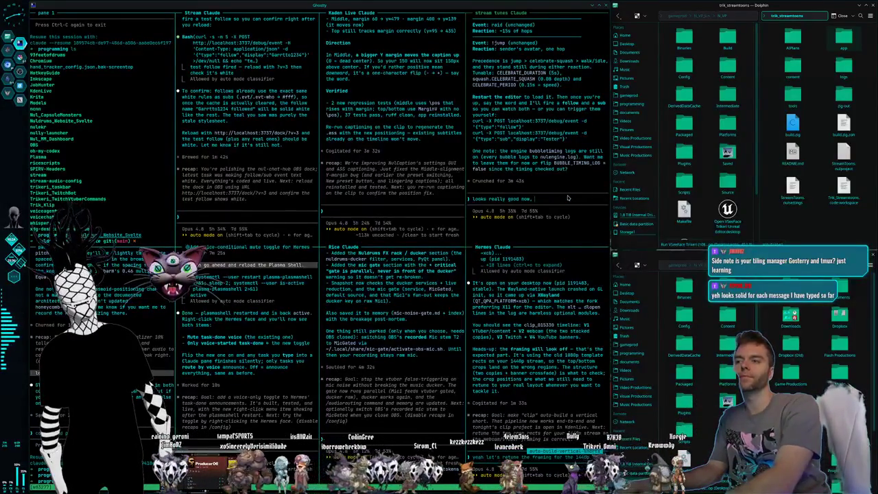
pyautogui.write('can we increase the time')
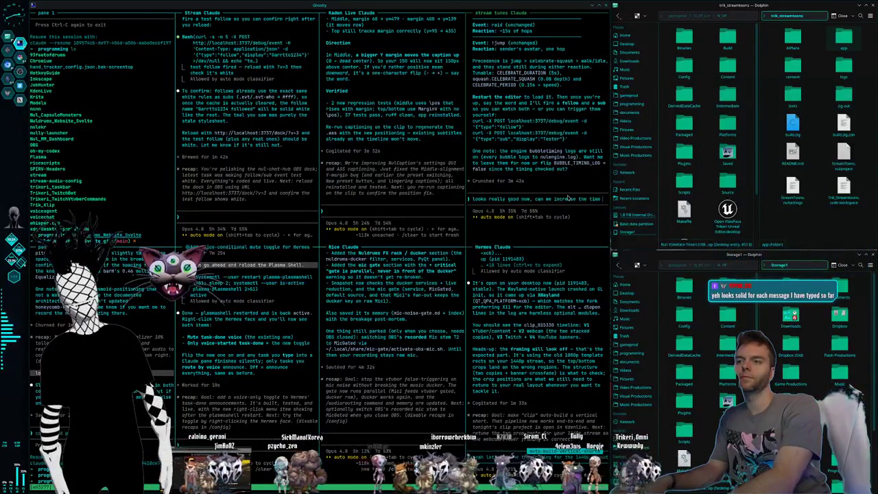
pyautogui.write('per character to 0.15 up from 0.17 its a')
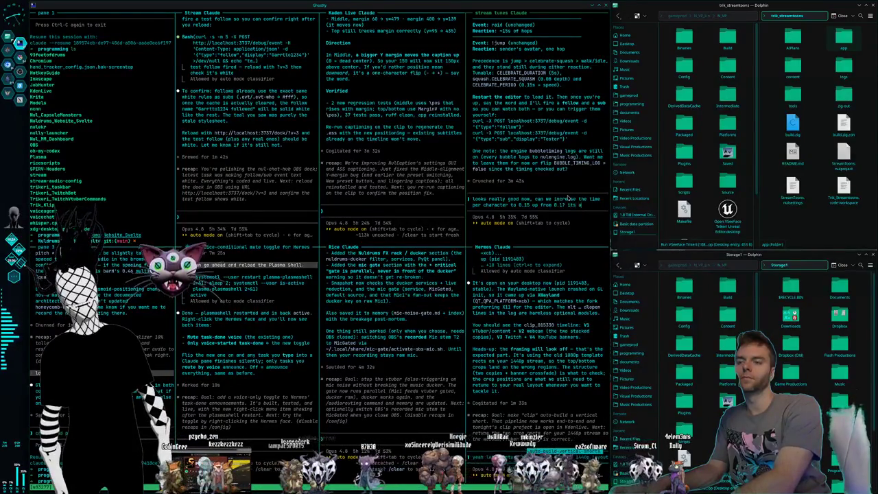
pyautogui.write('little bit too short on being able to read')
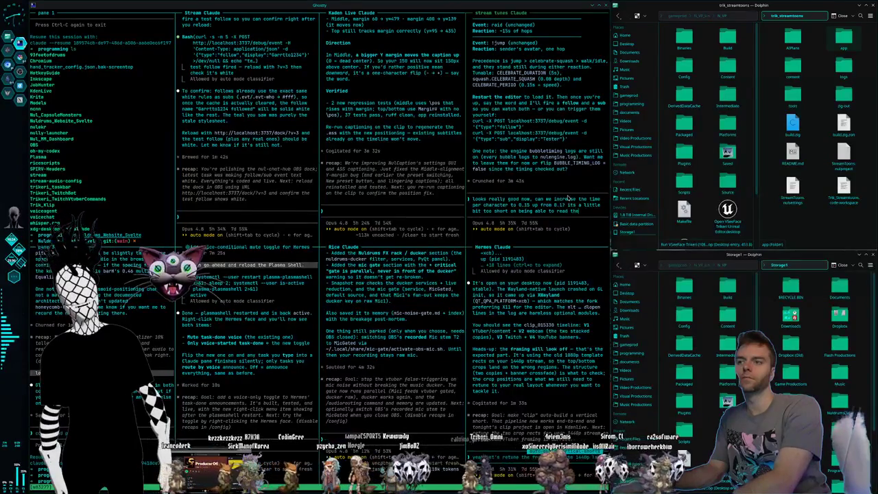
pyautogui.write('the message down b')
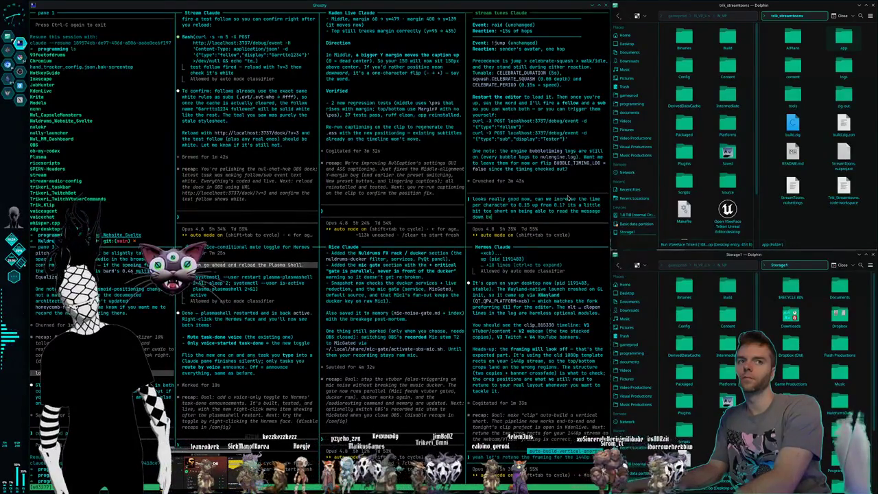
pyautogui.write('elow')
pyautogui.press('Return')
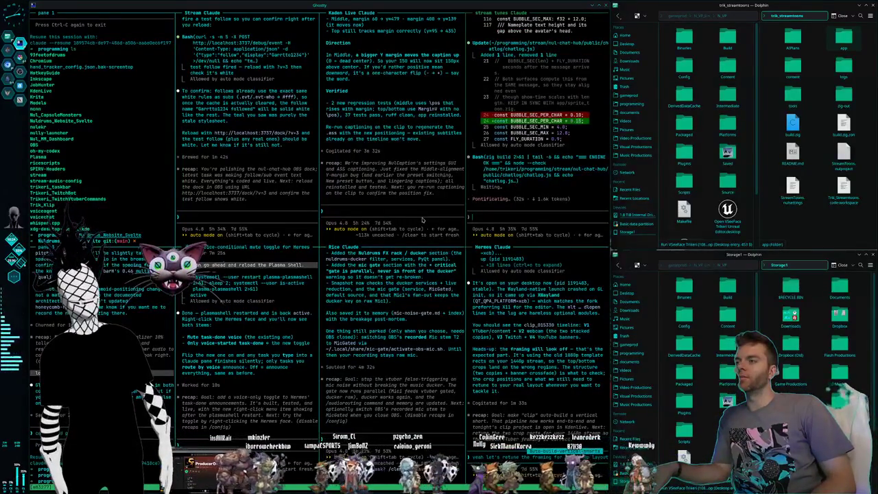
# - Search the application launcher for 'ghost'
pyautogui.hotkey('alt', 'space')
pyautogui.write('ghost')
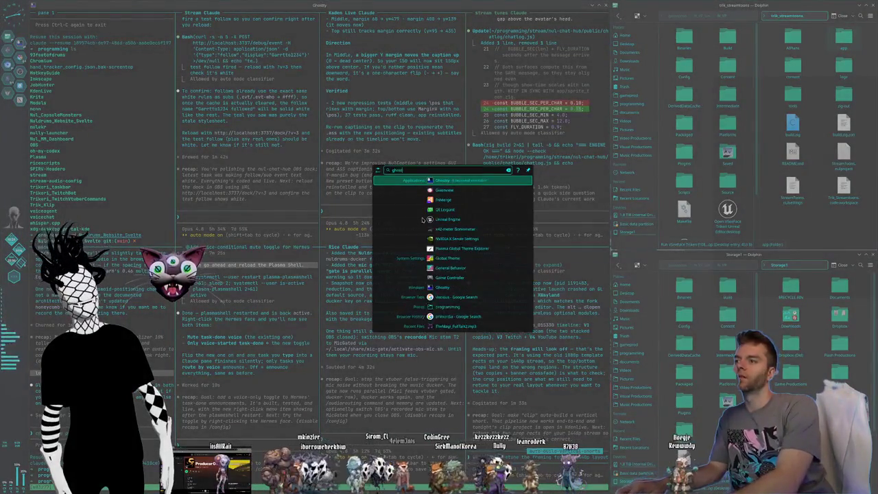
pyautogui.press('Return')
pyautogui.hotkey('ctrl', 'shift', 'o')
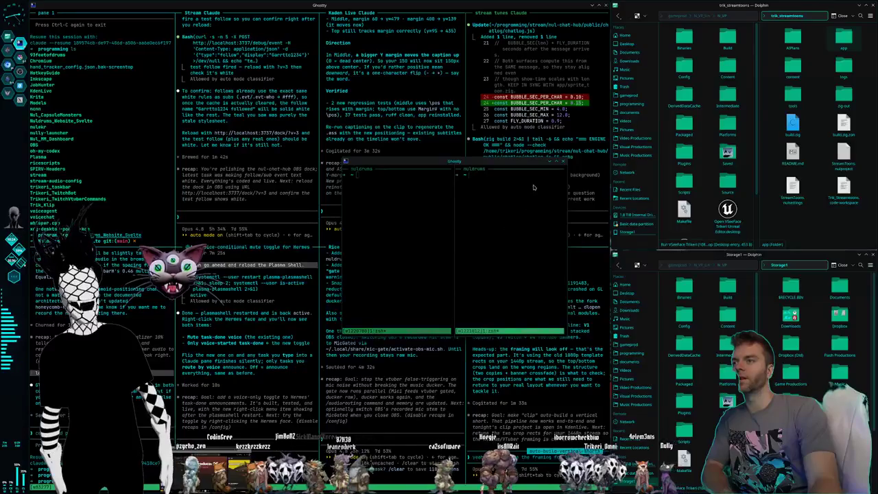
pyautogui.click(563, 162)
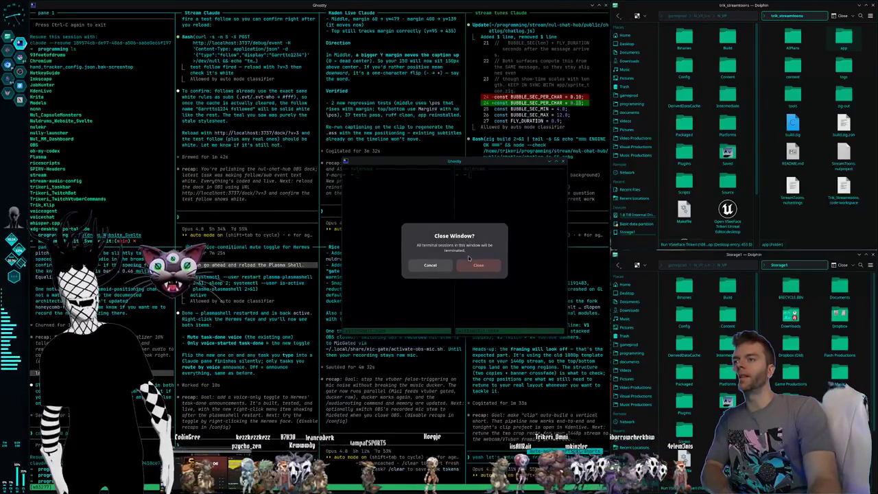
pyautogui.click(478, 263)
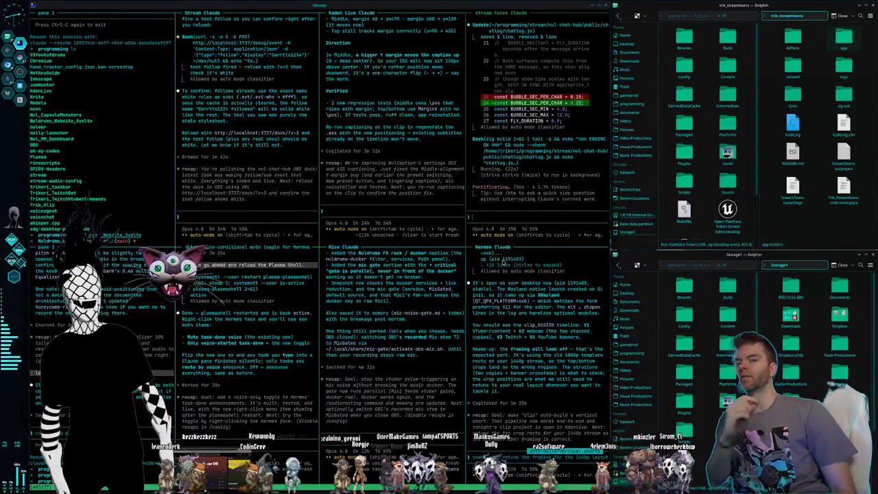
pyautogui.press('Return')
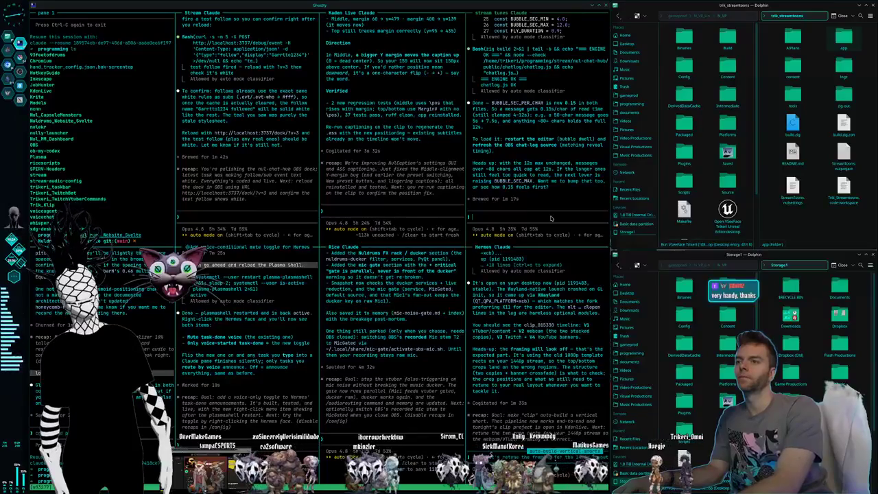
# - Type a reply agreeing that Stream Tunes Claude should increase the maximum bubble seconds
pyautogui.write('yeah')
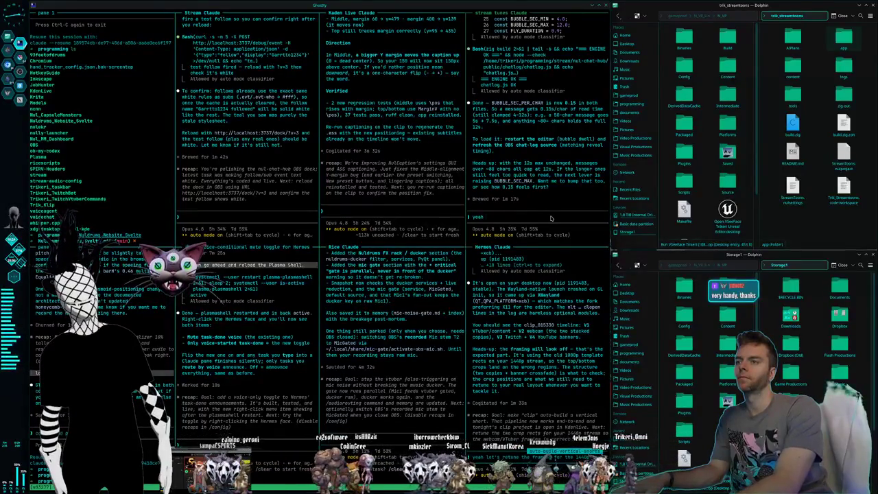
pyautogui.write(' increase max up to 15')
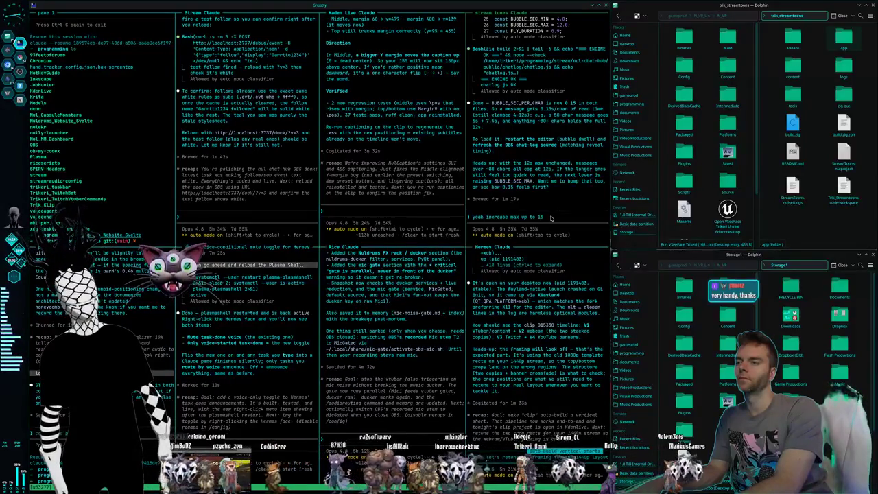
pyautogui.write('conds')
# - Submit the 15-second bubble maximum request, then switch to the Kdenlive editor
pyautogui.press('Return')
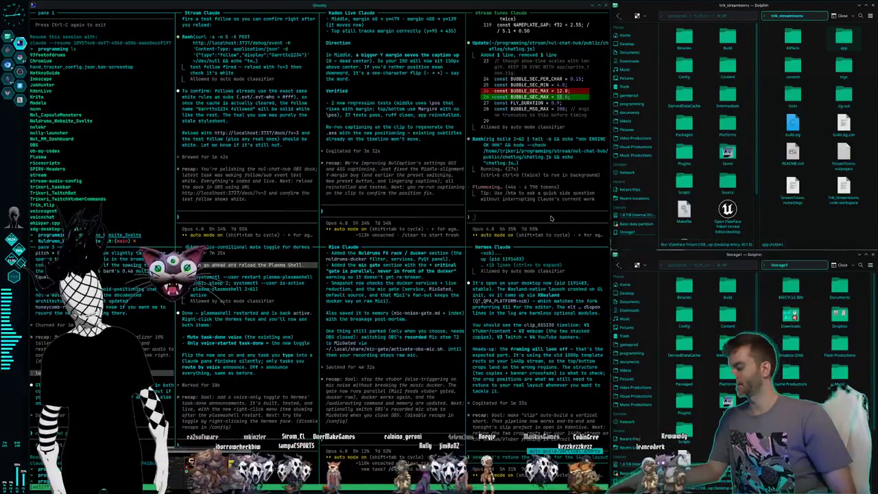
pyautogui.hotkey('alt', 'Tab')
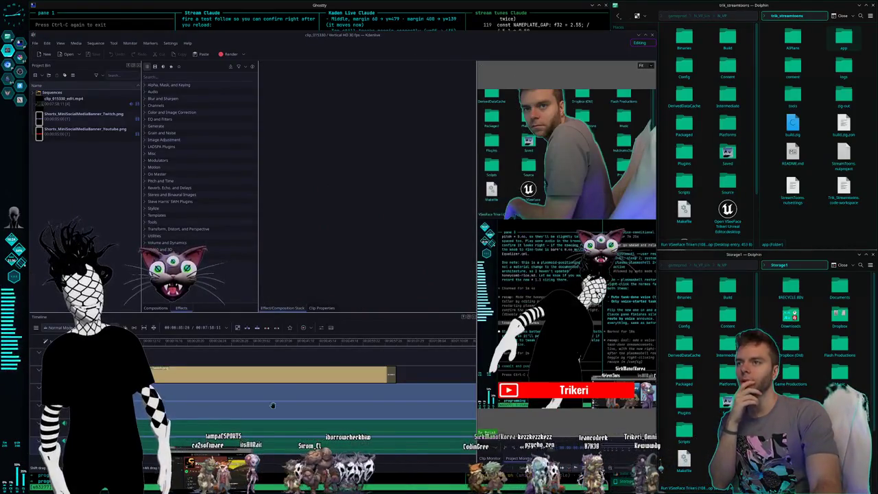
# - Select the vertical short's video clip and scrub through the timeline to inspect it
pyautogui.click(189, 395)
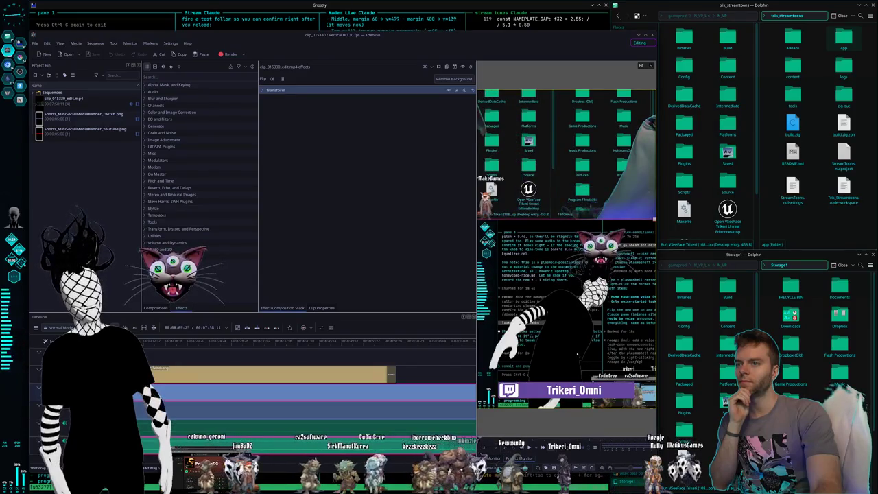
pyautogui.click(181, 334)
pyautogui.moveTo(182, 334)
pyautogui.mouseDown()
pyautogui.moveTo(214, 334)
pyautogui.moveTo(202, 336)
pyautogui.mouseUp()
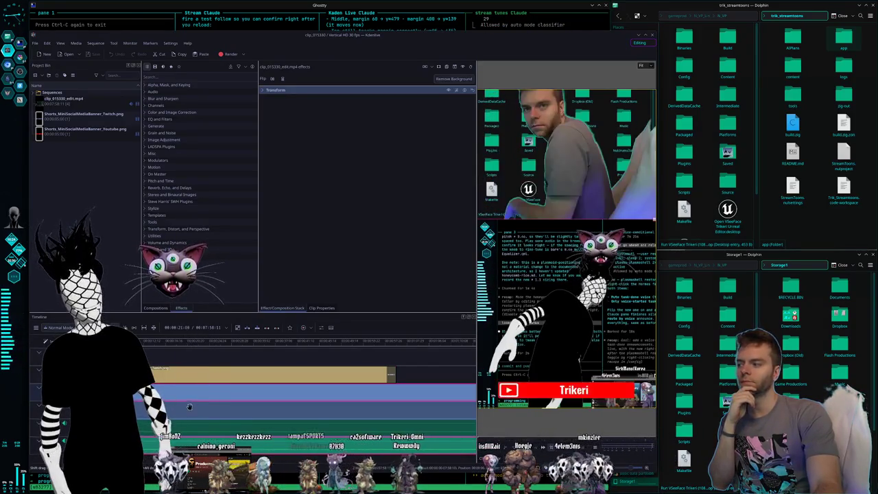
pyautogui.click(186, 412)
pyautogui.click(193, 396)
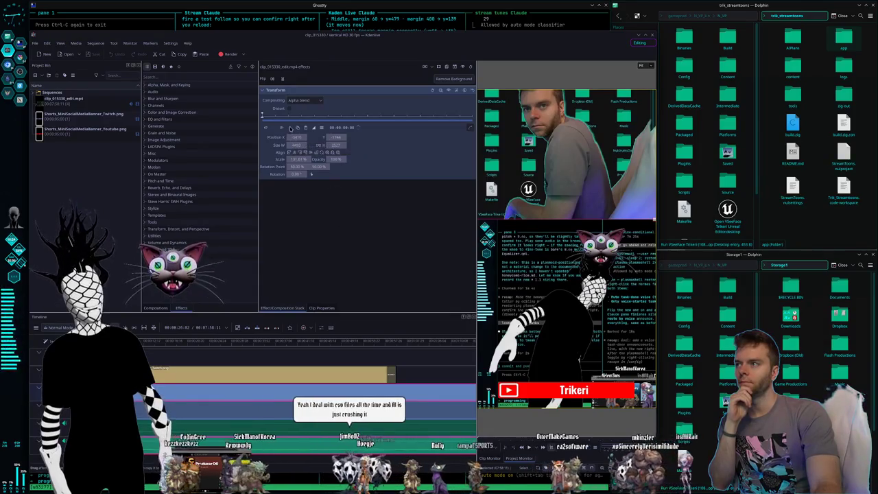
# - Shift the webcam clip's Transform position and scale, then undo the changes
pyautogui.moveTo(296, 137); pyautogui.dragTo(260, 137)
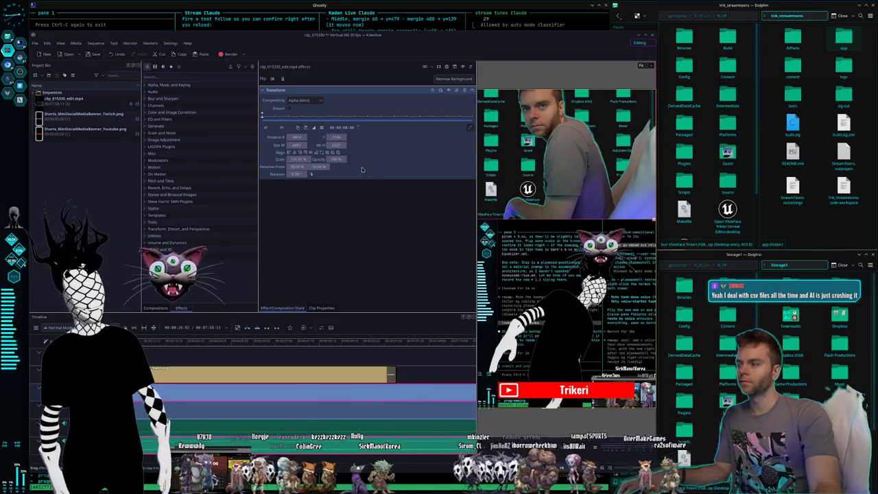
pyautogui.moveTo(295, 137); pyautogui.dragTo(361, 169)
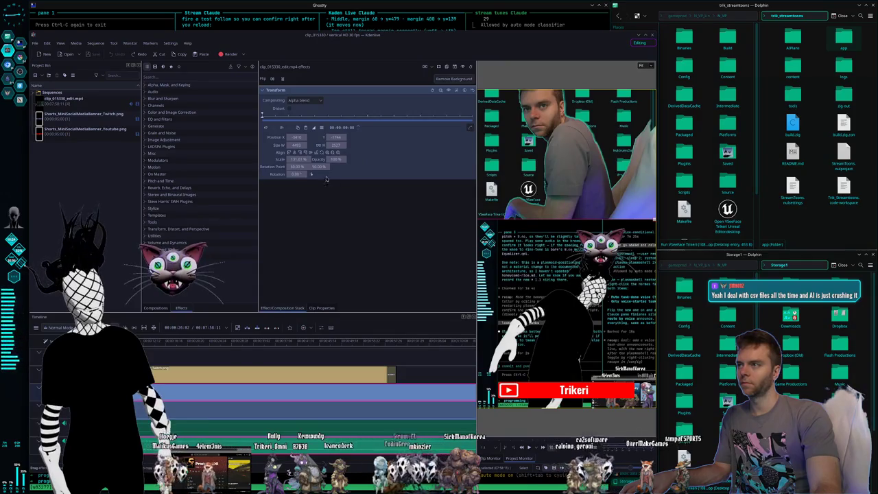
pyautogui.moveTo(296, 159)
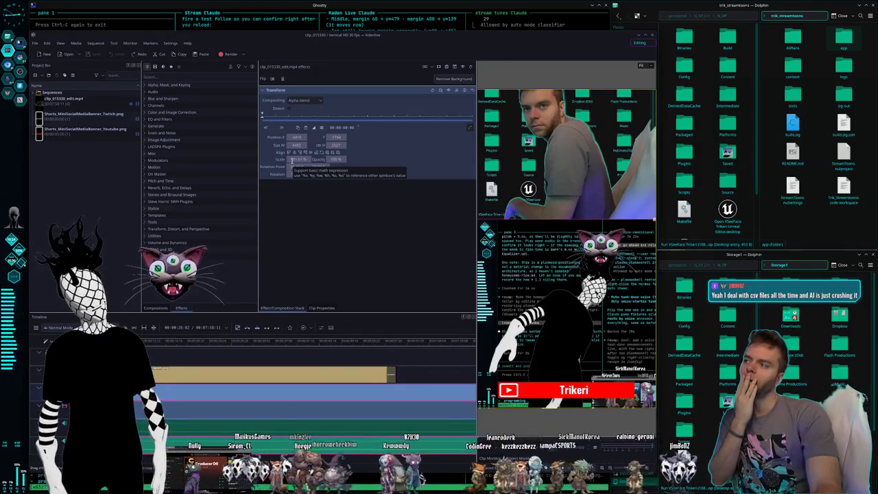
pyautogui.moveTo(292, 161)
pyautogui.mouseDown()
pyautogui.moveTo(330, 199)
pyautogui.moveTo(302, 160)
pyautogui.mouseUp()
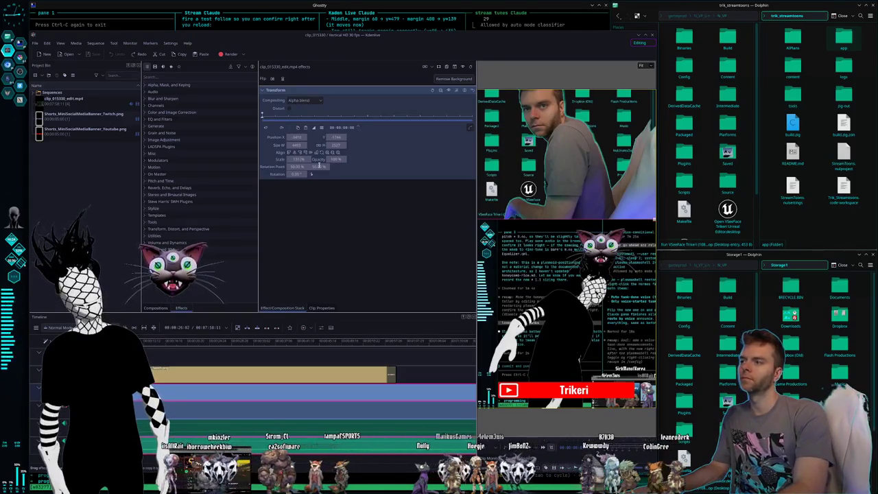
pyautogui.hotkey('ctrl', 'shift', 'z')
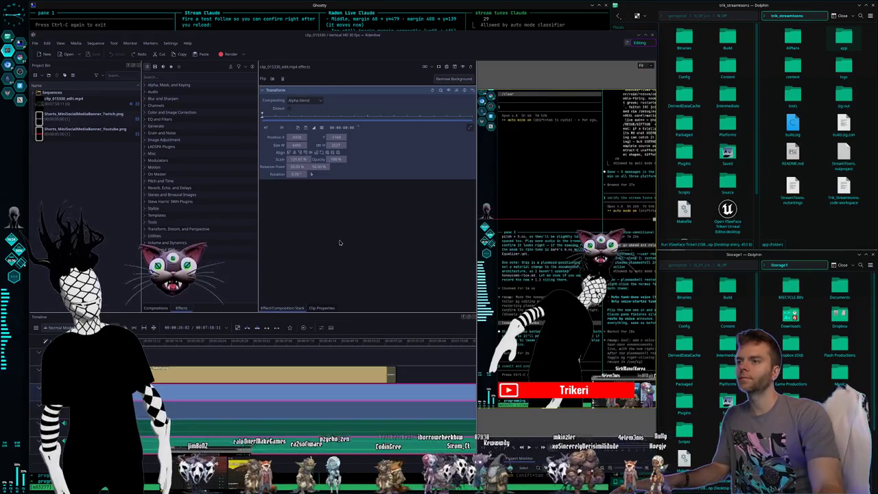
pyautogui.hotkey('ctrl', 'z')
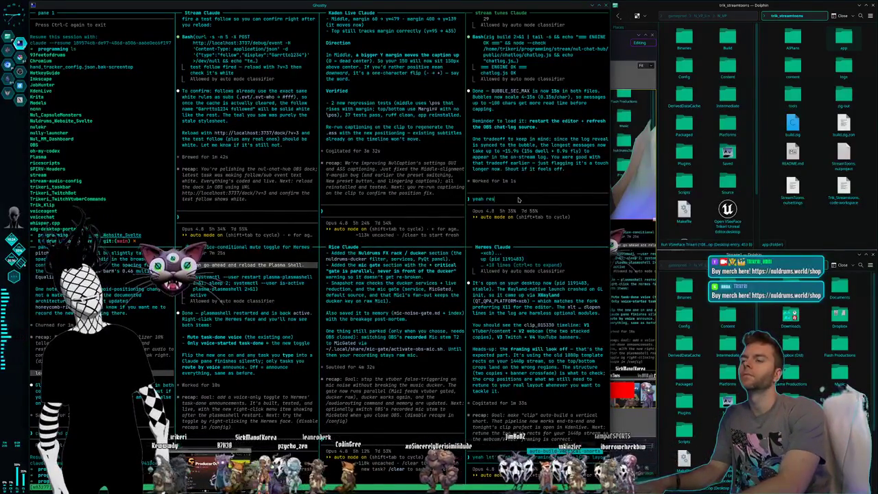
# - Tell Stream Tunes Claude 'yeah restarting editor' and draft the 1440p framing retune note in Hermes
pyautogui.write('yeah restarting editor')
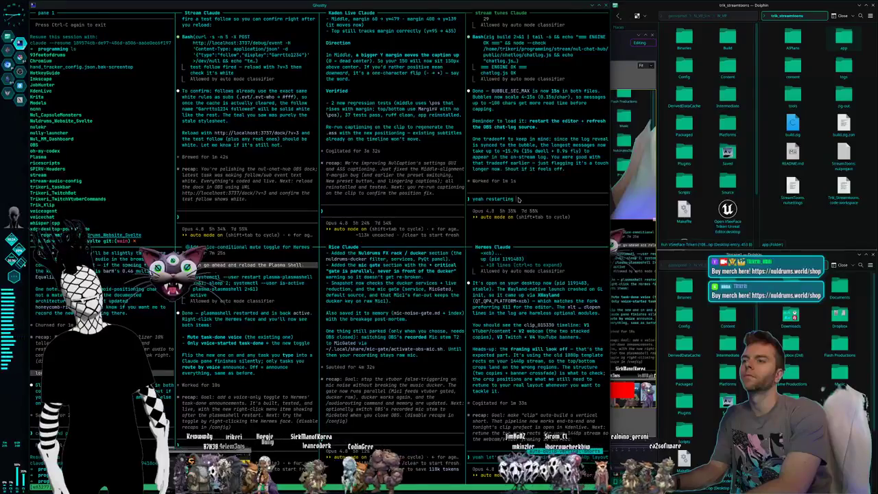
pyautogui.press('Return')
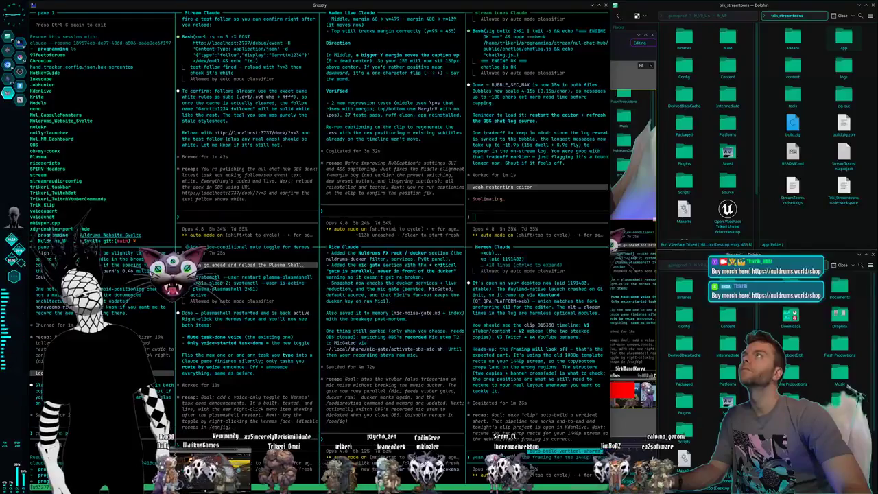
pyautogui.write("yeah let's retune the framing for the 1440p layout")
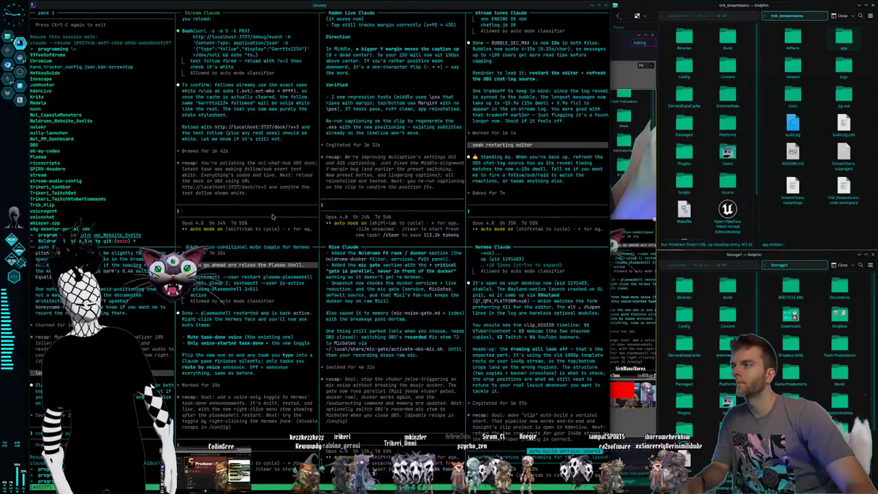
# - Ask Stream Claude about always using dock v3, and Hermes what resolution local recordings use
pyautogui.write('should it alw')
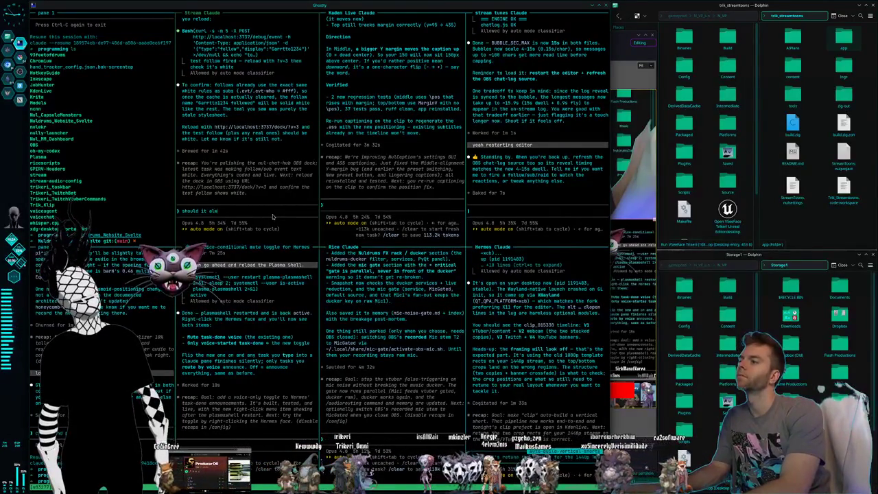
pyautogui.write('ays be using that dock v3')
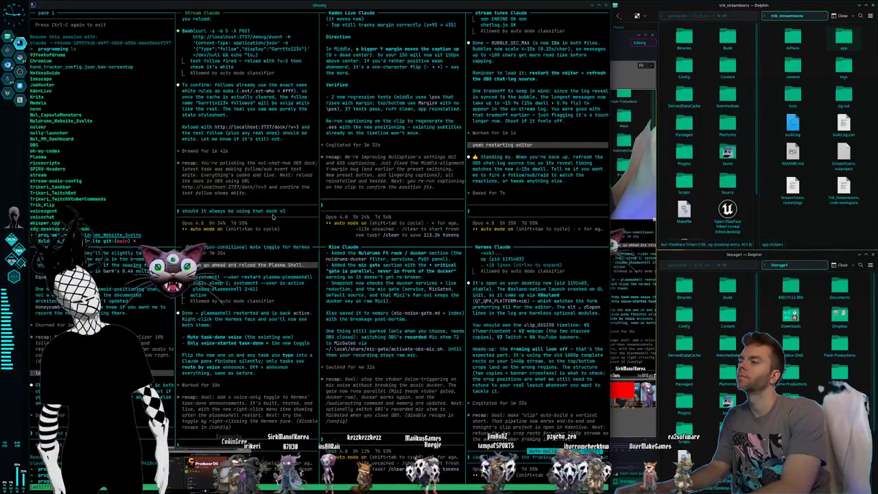
pyautogui.write('w?')
pyautogui.press('Return')
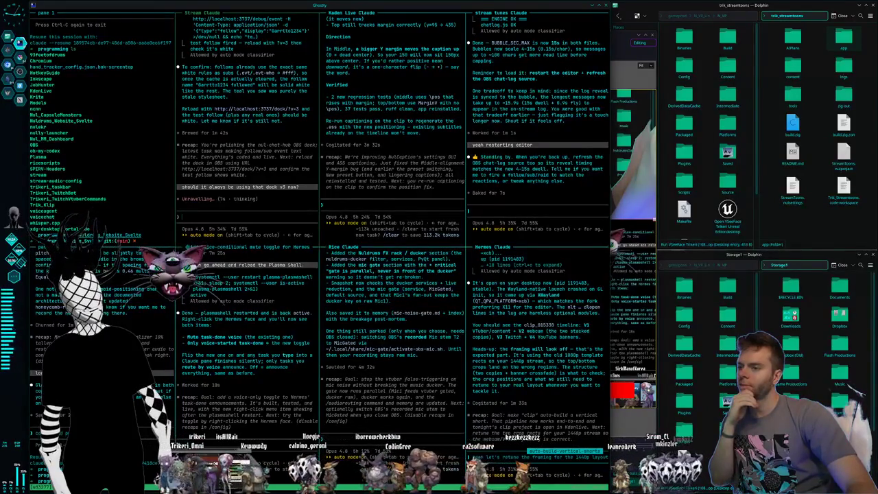
pyautogui.write('if I')
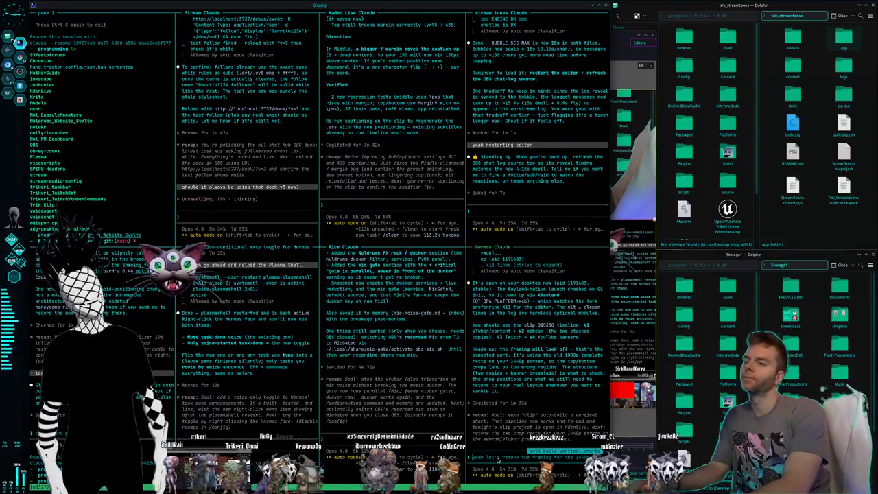
pyautogui.write(' chang')
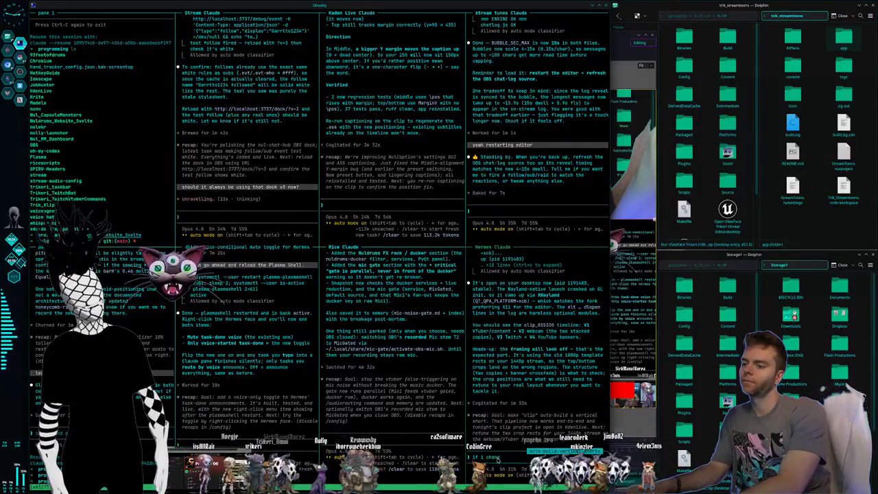
pyautogui.write('so is')
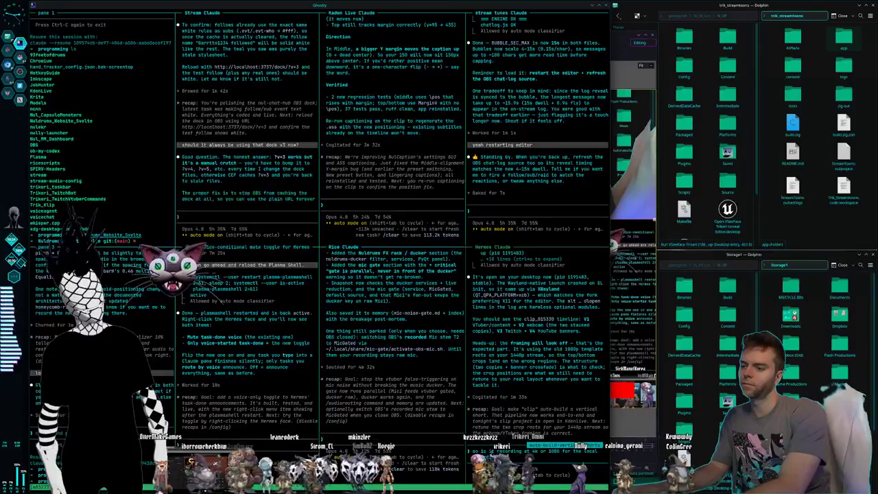
pyautogui.press('Return')
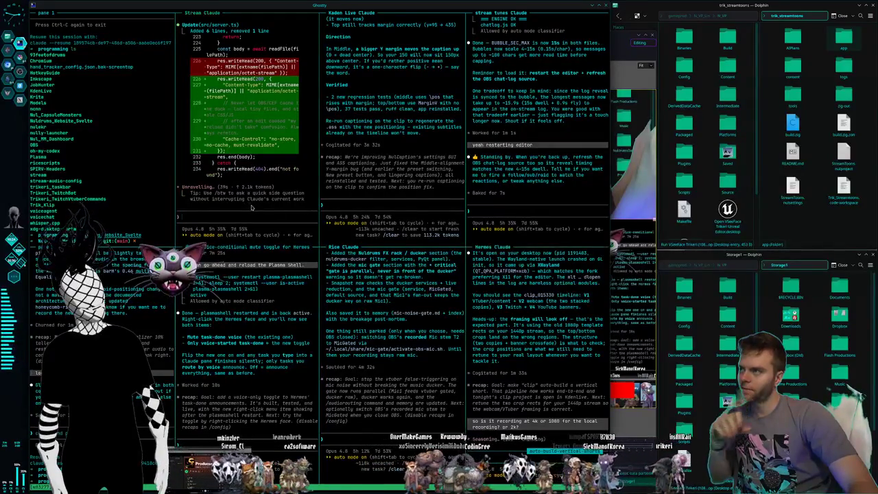
# - Tell Stream Claude not to shut down OBS but fix the fork, then answer Hermes 'ok thats fine'
pyautogui.write('dont')
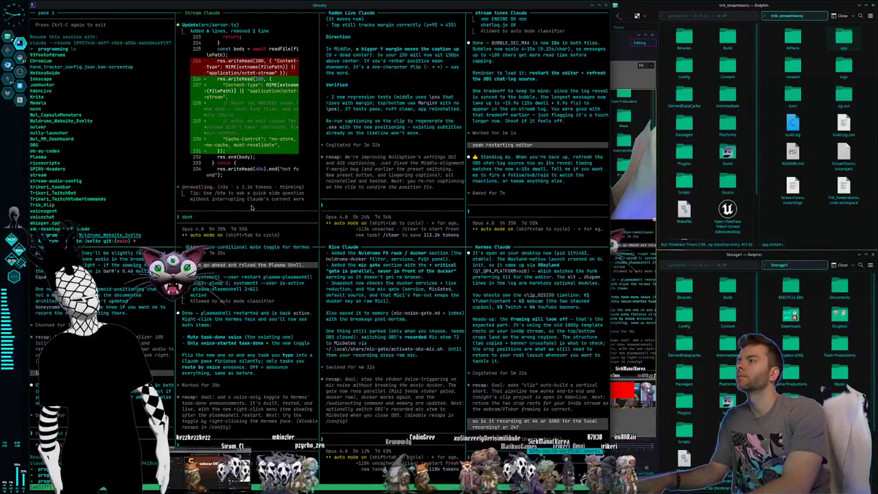
pyautogui.write(' shutdown obs at all')
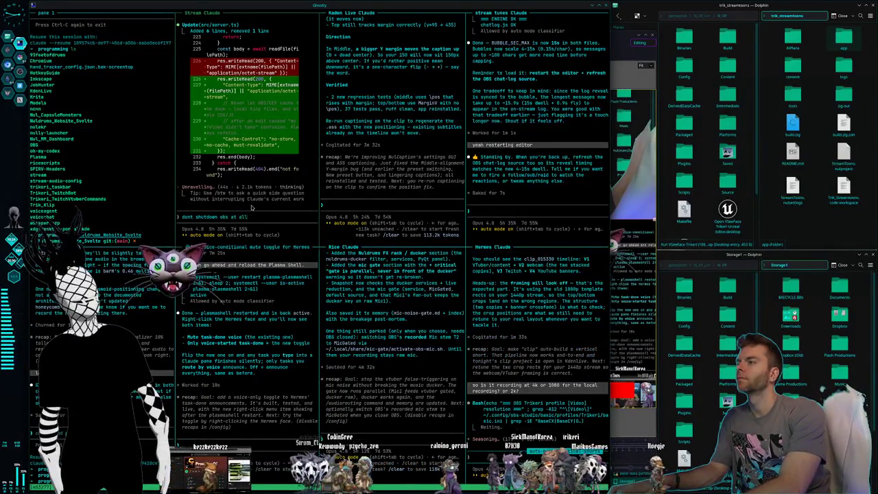
pyautogui.press('Escape')
pyautogui.press('Return')
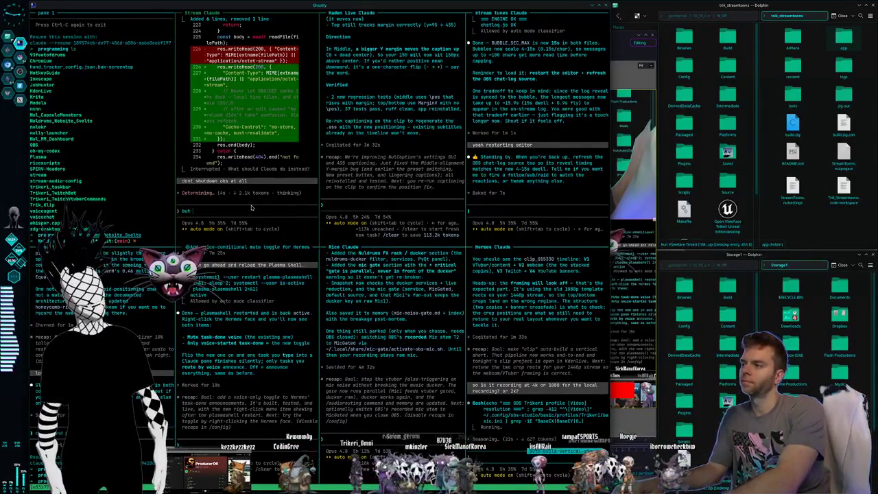
pyautogui.write('but it would be good')
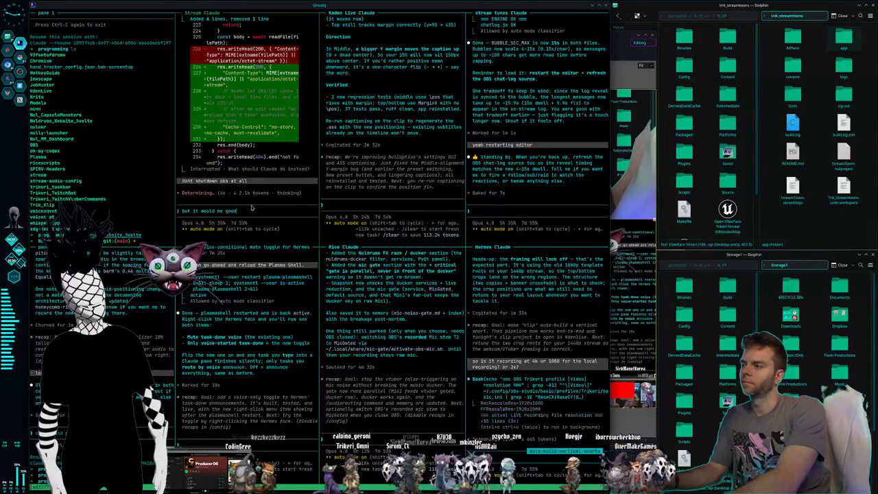
pyautogui.write(' to addly a fix to the fork though')
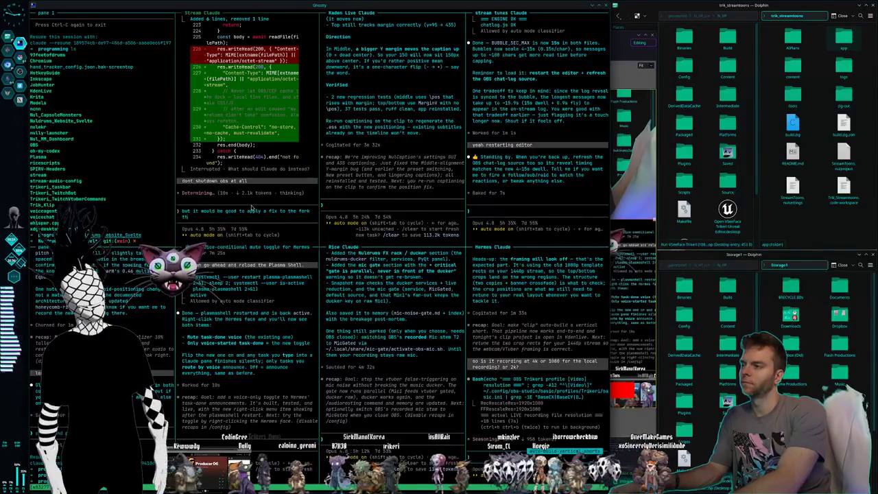
pyautogui.write('sure')
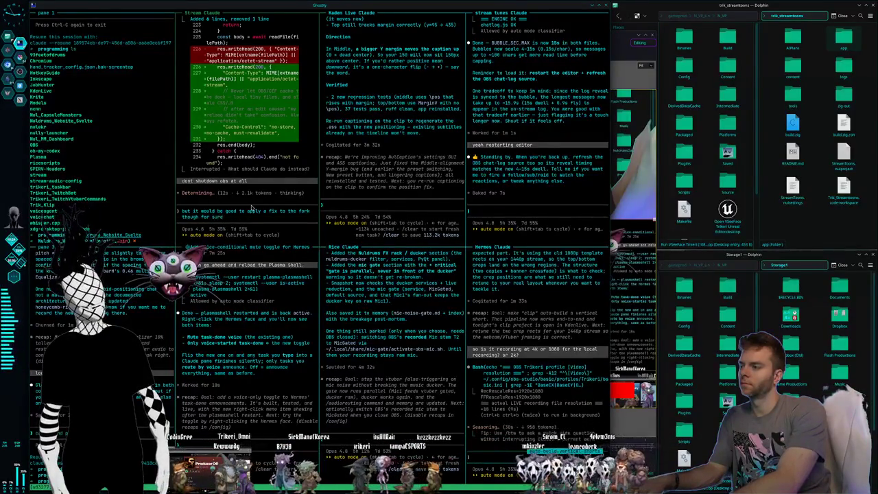
pyautogui.press('Return')
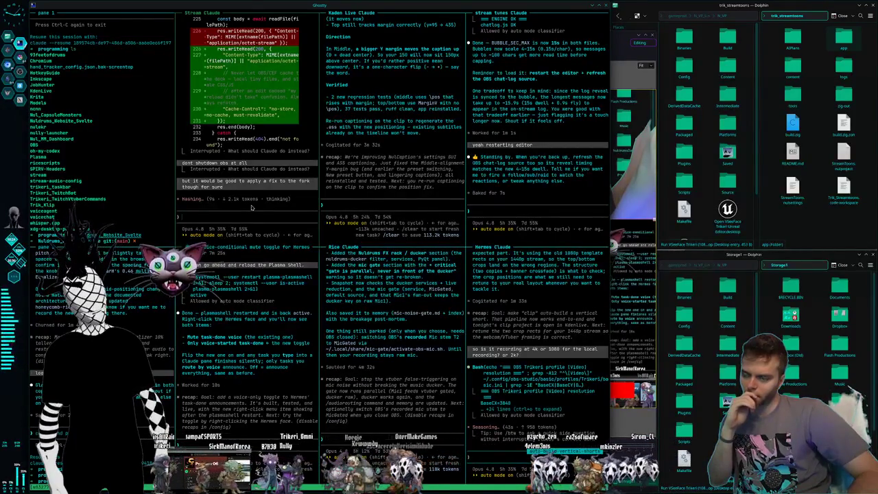
pyautogui.hotkey('ctrl', 'c')
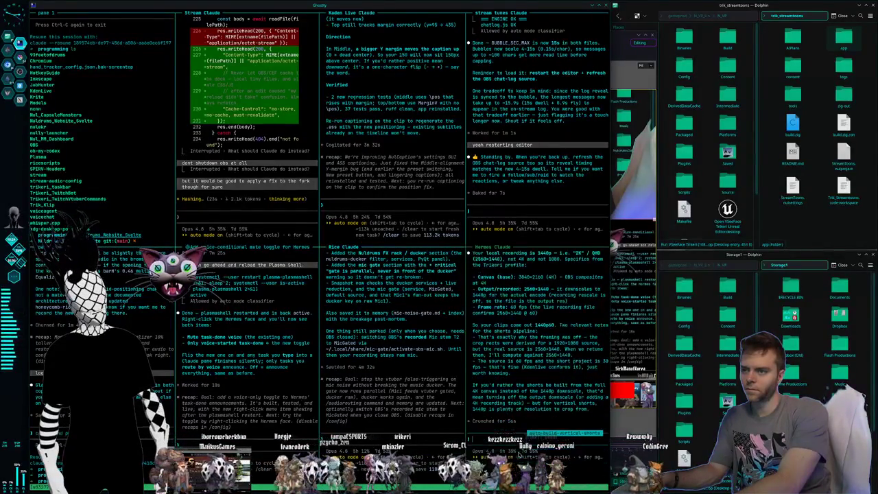
pyautogui.write('ok thats')
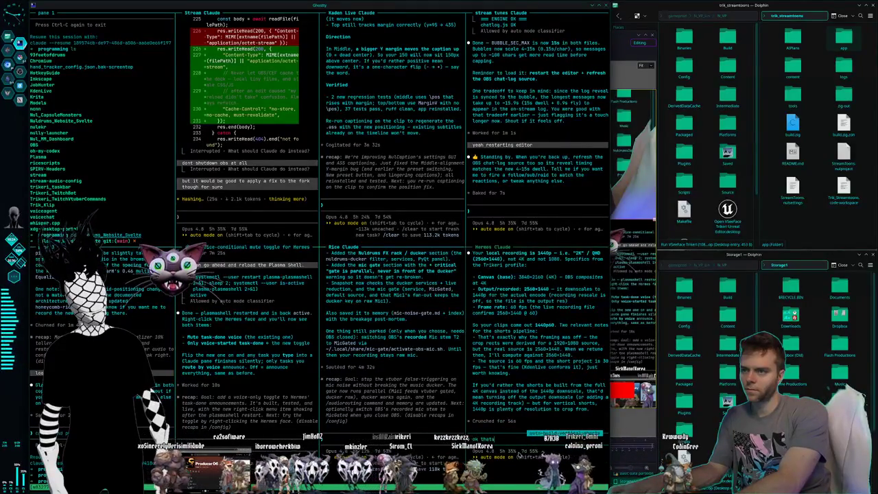
pyautogui.write(' fine')
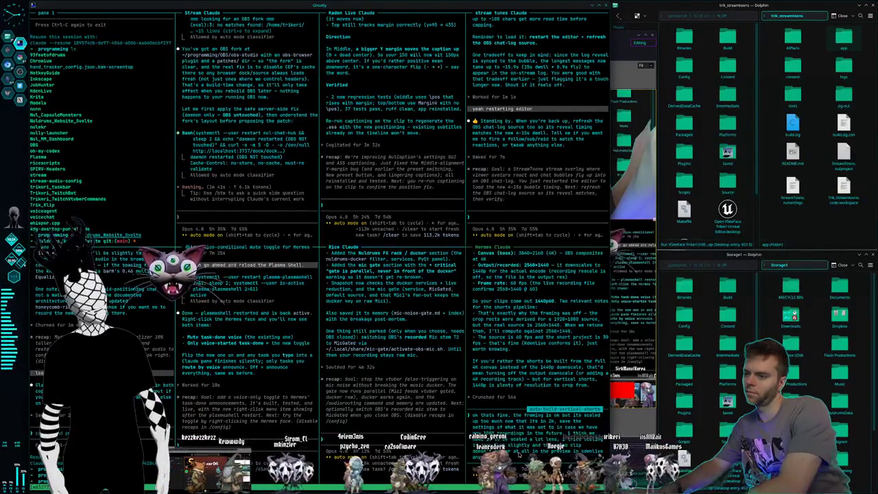
# - Send Hermes Claude the note that 2k framing is over-scaled: keep the 1080 settings, scale far less
pyautogui.press('Return')
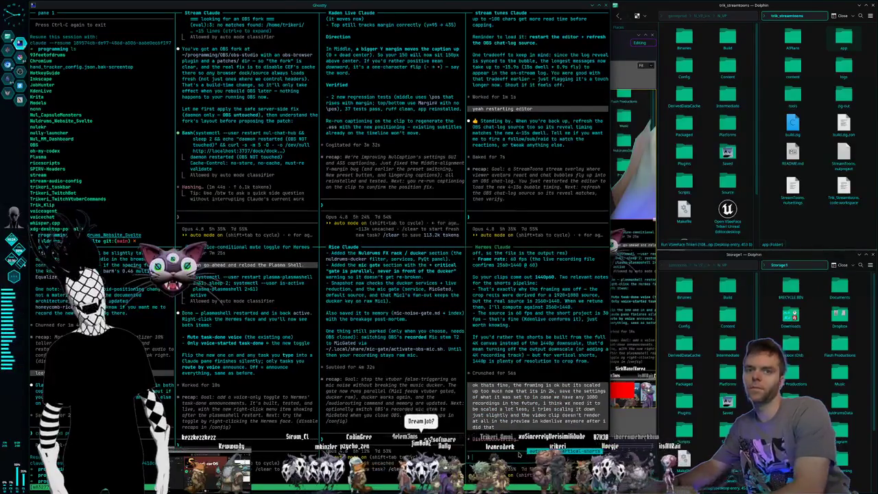
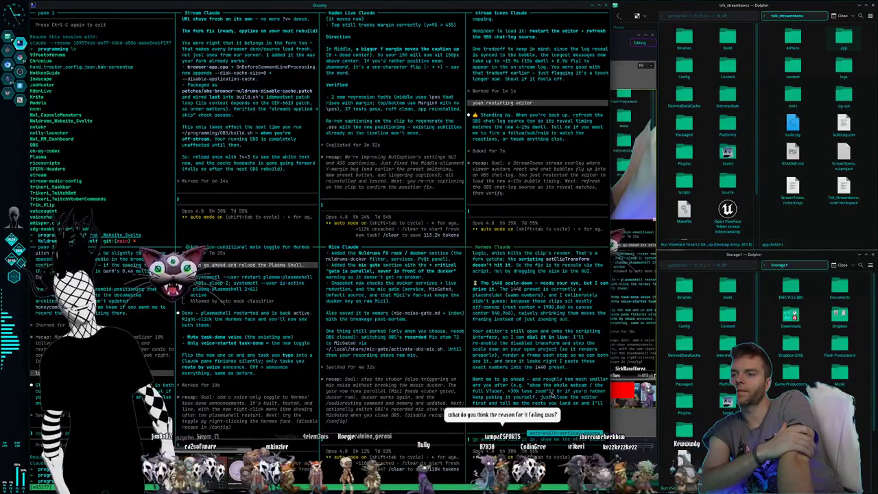
# - Exit the running Claude Code session in Ghostty pane 1 so its resume command appears
pyautogui.hotkey('ctrl', 'c')
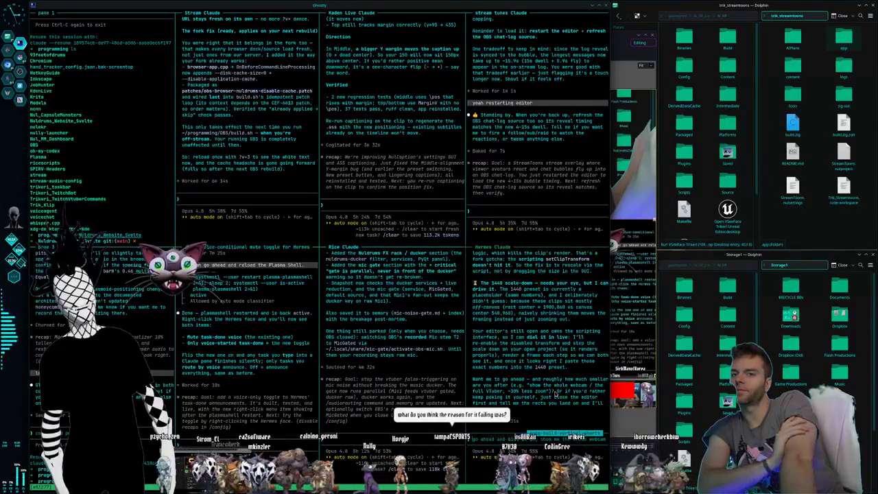